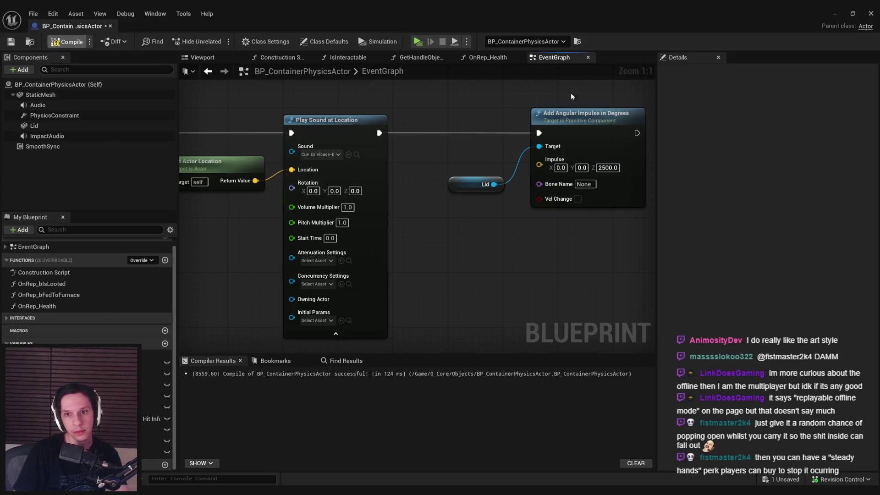
# Step: Minimize the Blueprint editor and start Play In Editor with Alt+P to test the briefcase
pyautogui.click(834, 14)
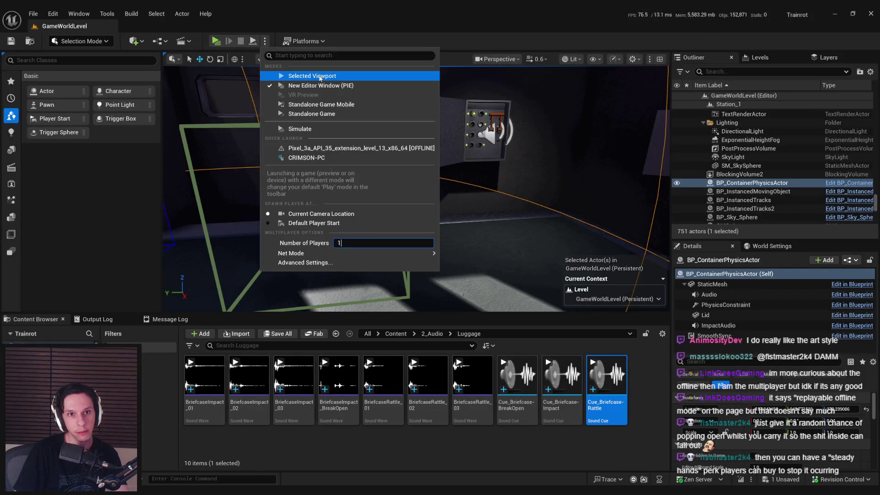
pyautogui.hotkey('alt', 'p')
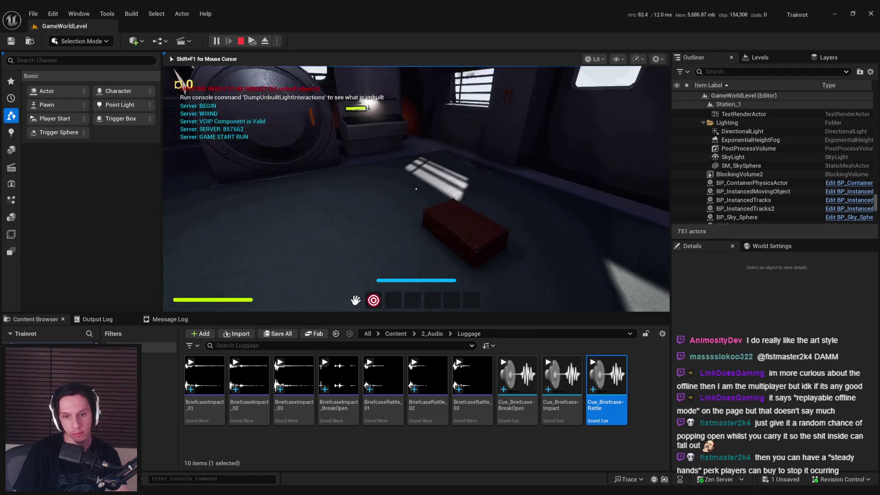
# Step: In fullscreen play, drop, re-grab and drop the briefcase, then stop and return to the Blueprint
pyautogui.press('F11')
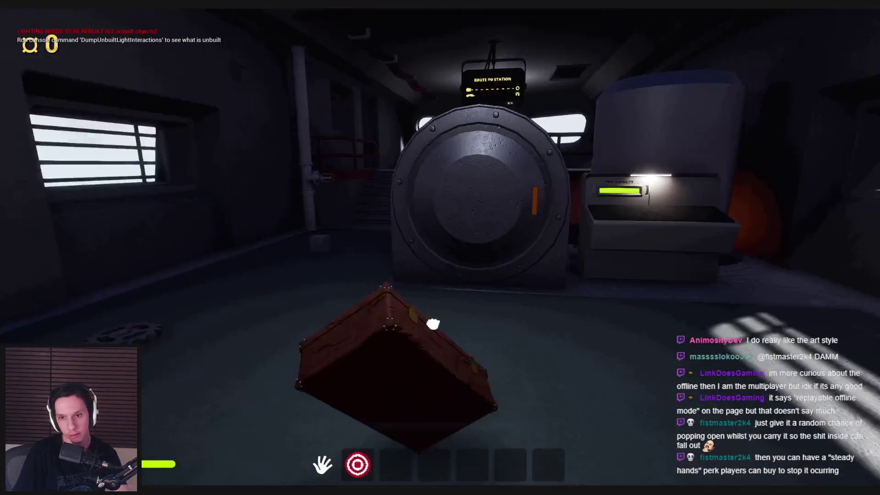
pyautogui.click(433, 324)
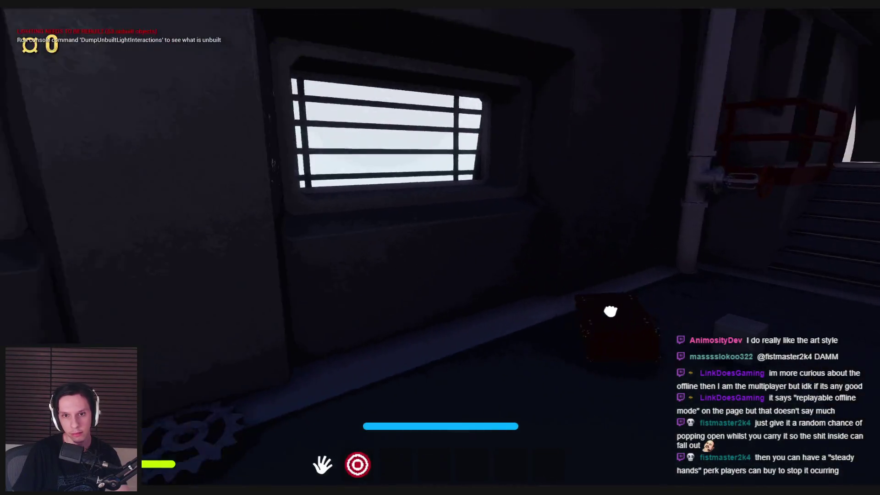
pyautogui.click(441, 248)
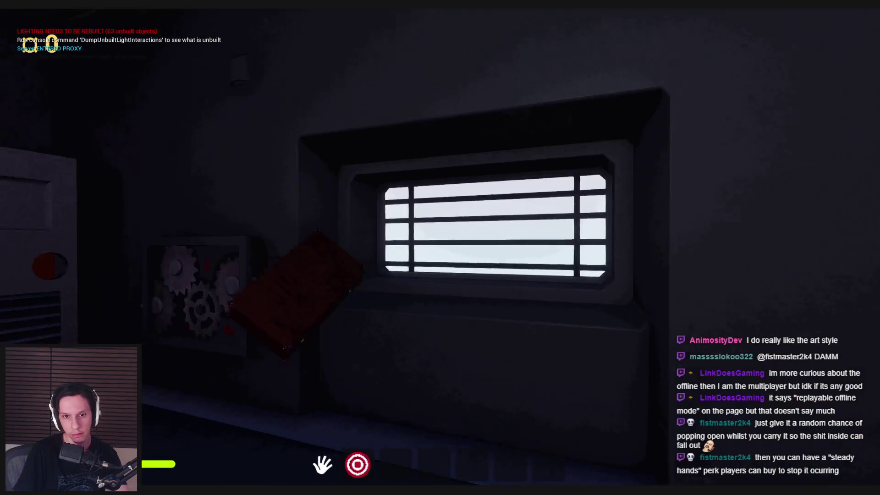
pyautogui.click(441, 248)
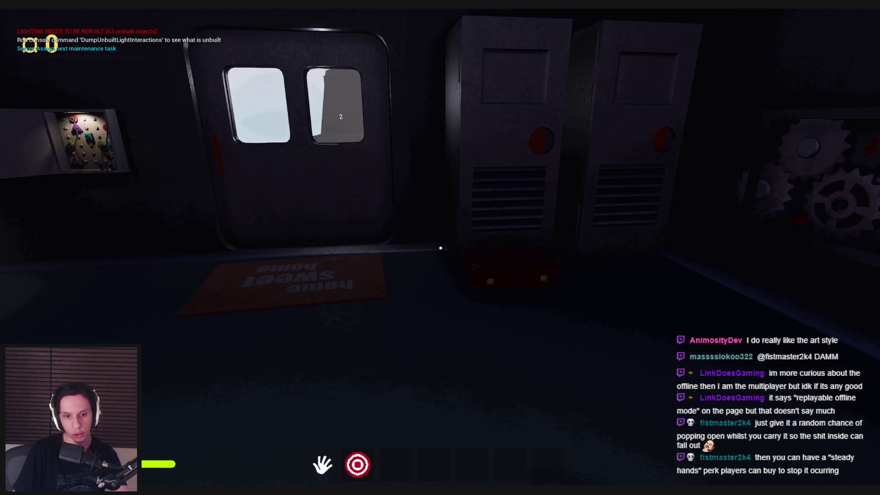
pyautogui.press('Escape')
pyautogui.click(314, 456)
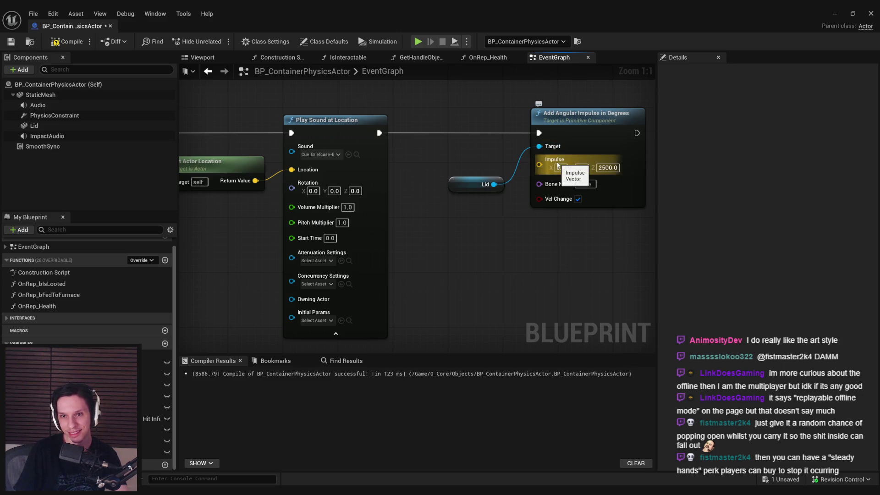
# Step: Centre the impulse node in the graph and check the open briefcase in the level view
pyautogui.moveTo(558, 262); pyautogui.dragTo(425, 275)
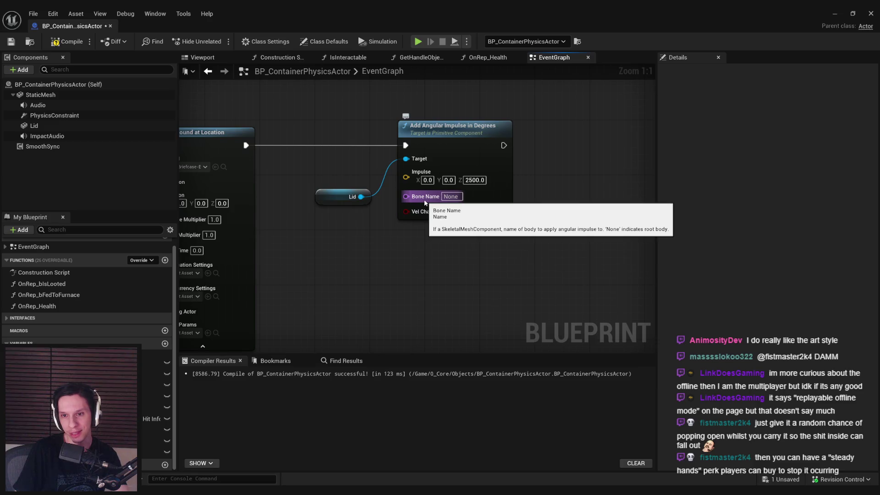
pyautogui.hotkey('alt', 'Tab')
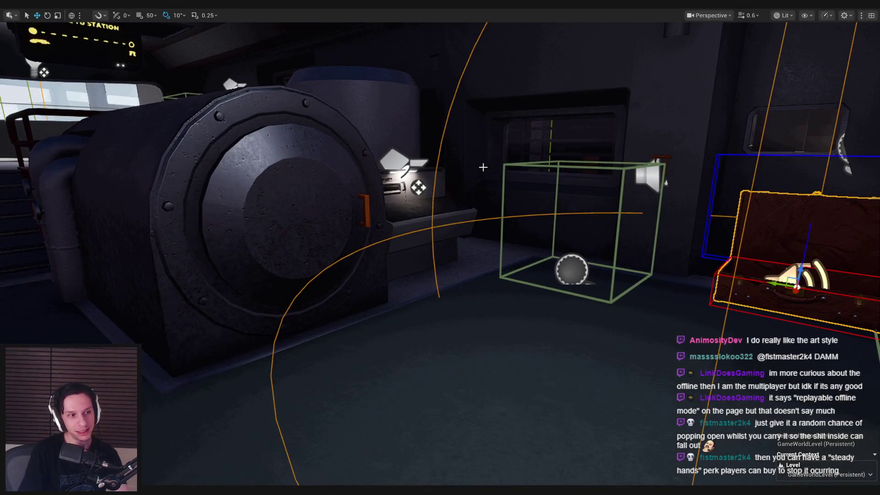
pyautogui.press('F8')
pyautogui.press('F8')
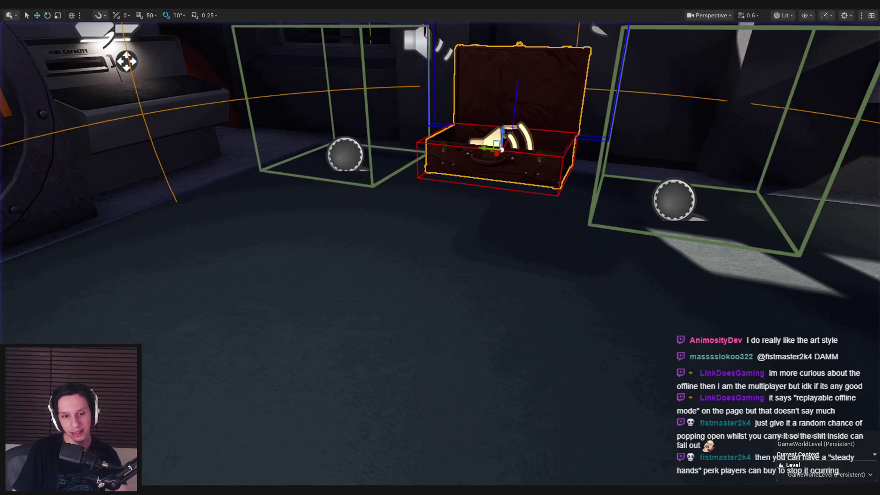
pyautogui.hotkey('alt', 'Tab')
# Step: Clear Impulse Z, then add and delete a trial Get Relative Rotation node for Lid
pyautogui.click(474, 180)
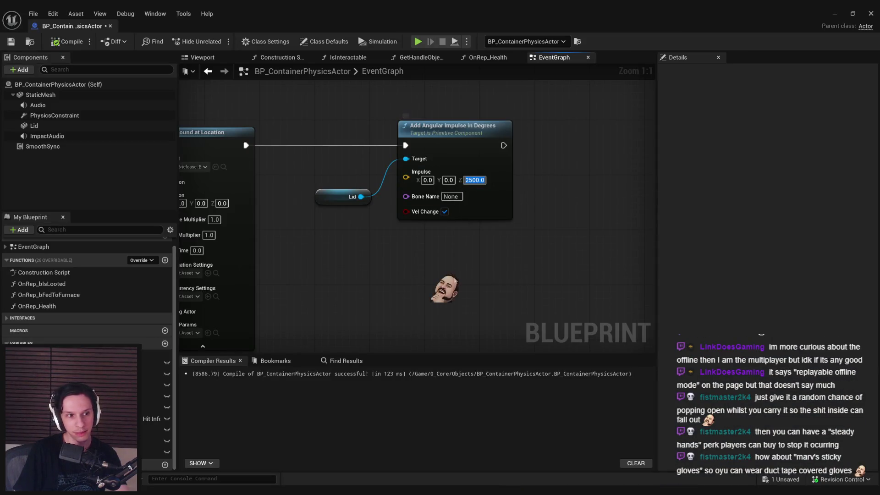
pyautogui.moveTo(458, 129); pyautogui.dragTo(623, 128)
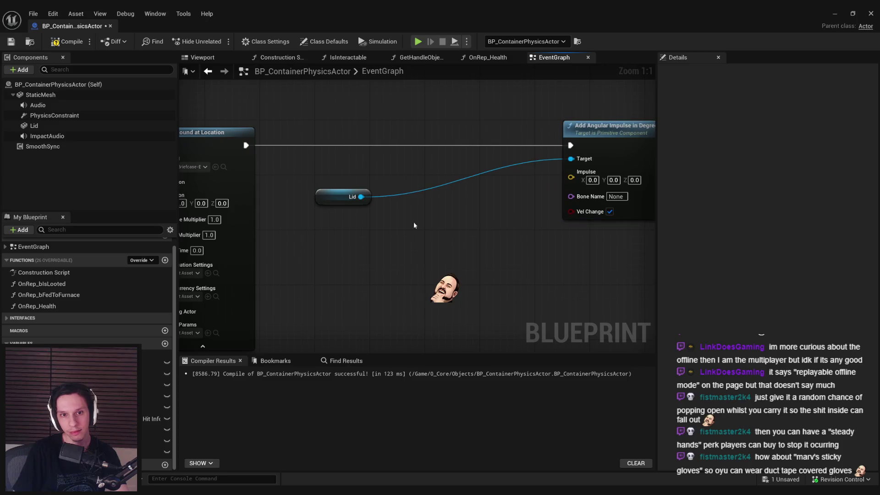
pyautogui.moveTo(386, 206); pyautogui.dragTo(387, 206)
pyautogui.write('get relative')
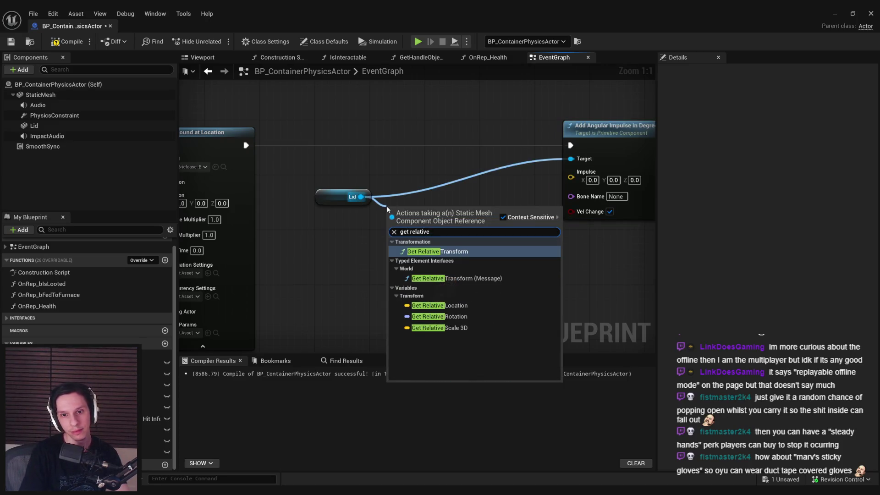
pyautogui.click(439, 316)
pyautogui.moveTo(442, 219)
pyautogui.mouseDown()
pyautogui.moveTo(442, 251)
pyautogui.moveTo(387, 254)
pyautogui.moveTo(417, 234)
pyautogui.mouseUp()
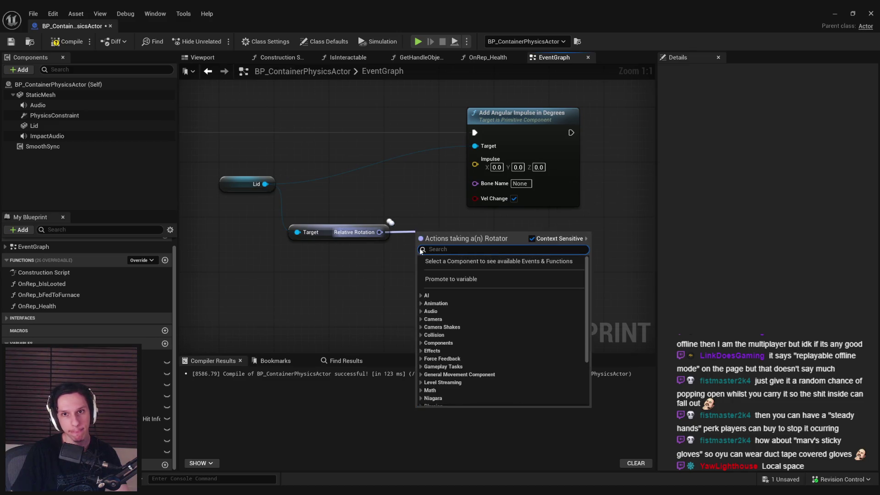
pyautogui.click(319, 230)
pyautogui.press('Delete')
# Step: Place Add Angular Impulse beside Lid, set Impulse Y to 5000, and start play
pyautogui.moveTo(233, 192); pyautogui.dragTo(247, 184)
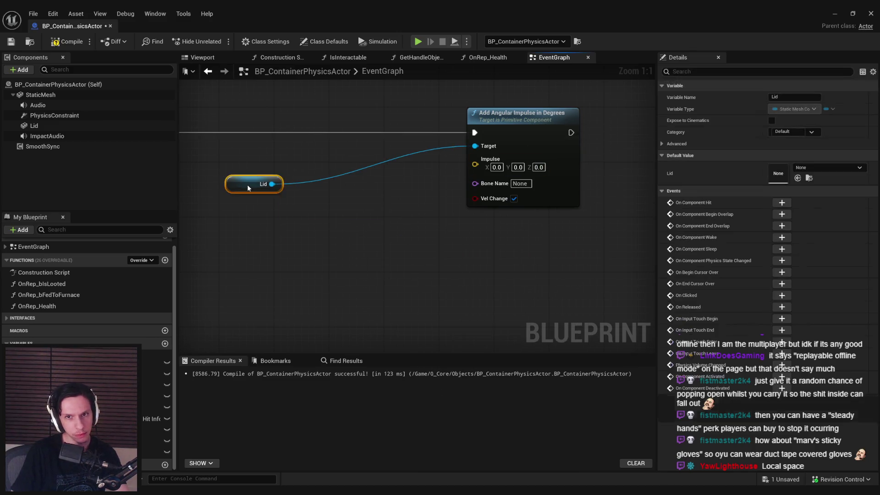
pyautogui.moveTo(512, 154); pyautogui.dragTo(366, 153)
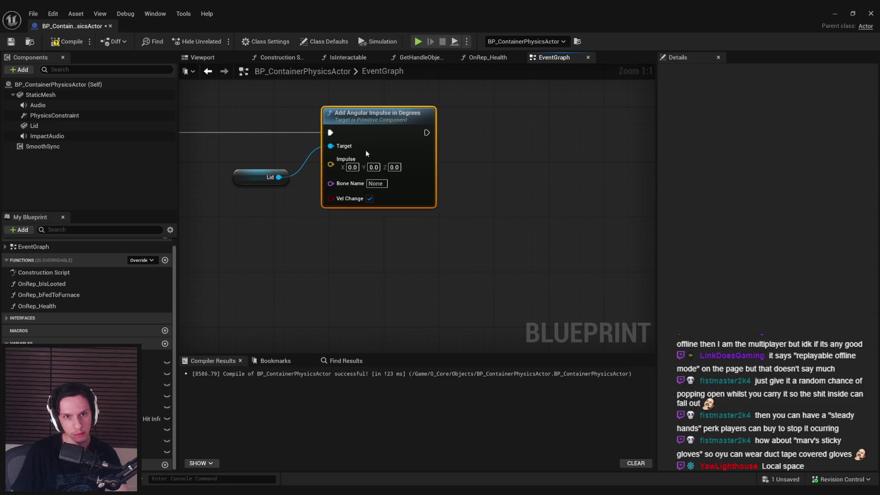
pyautogui.write('5000')
pyautogui.click(440, 159)
pyautogui.hotkey('alt', 'p')
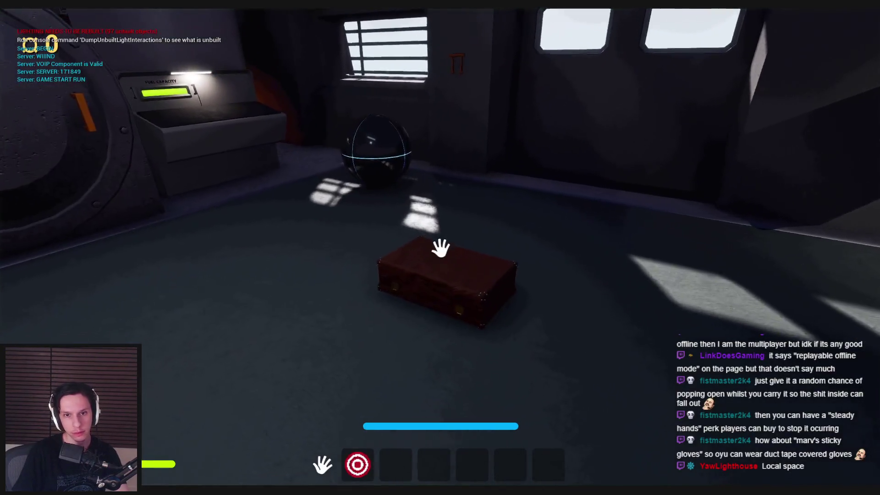
# Step: Pick up, drop and re-grab the briefcase with the 5000 Y impulse, then stop play
pyautogui.click(440, 248)
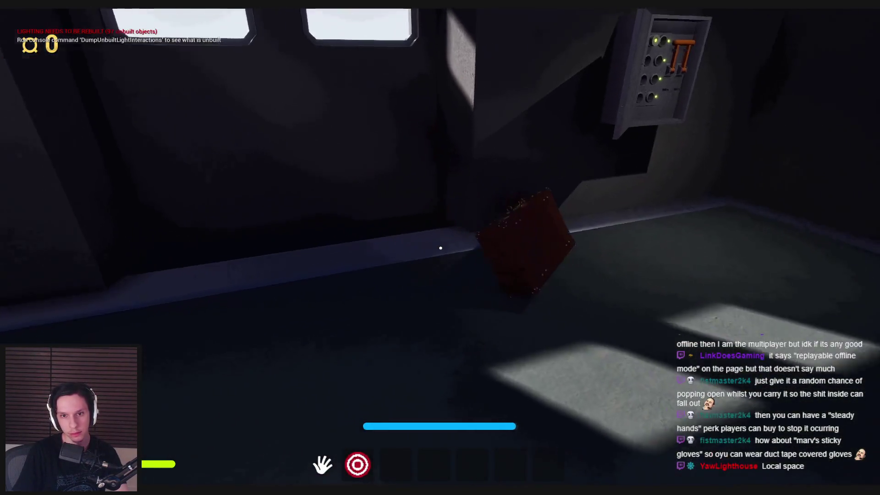
pyautogui.click(440, 248)
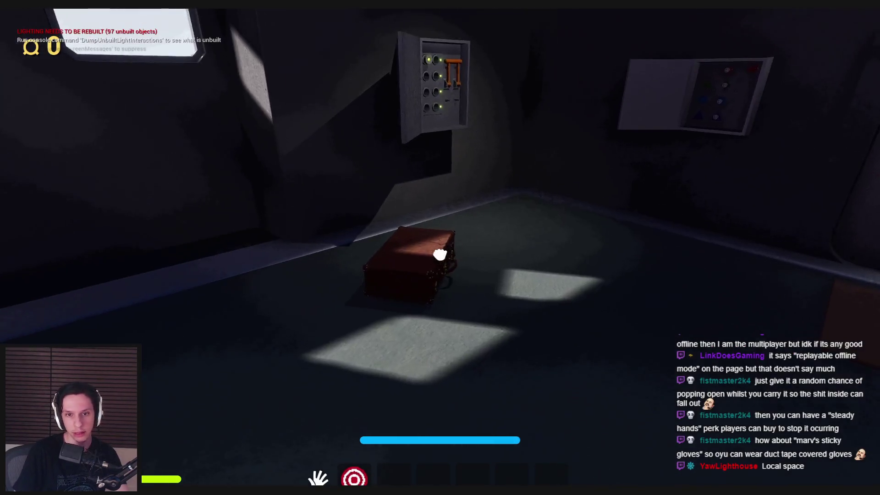
pyautogui.press('w')
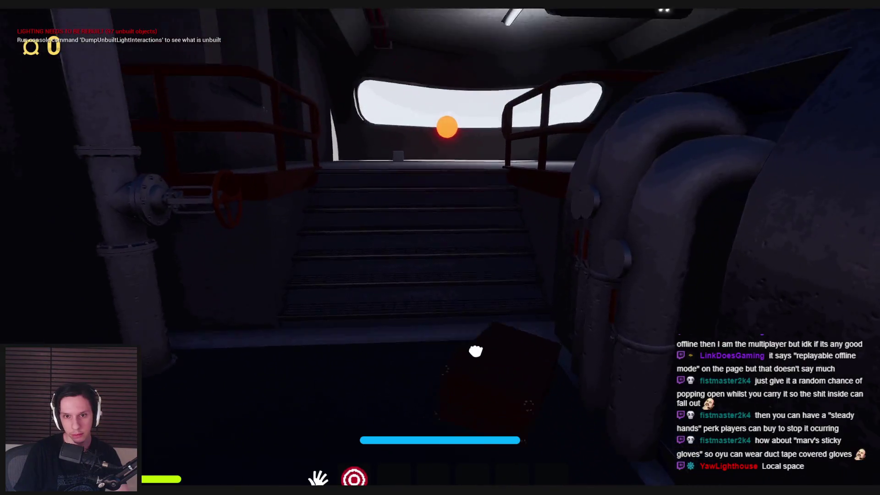
pyautogui.click(476, 351)
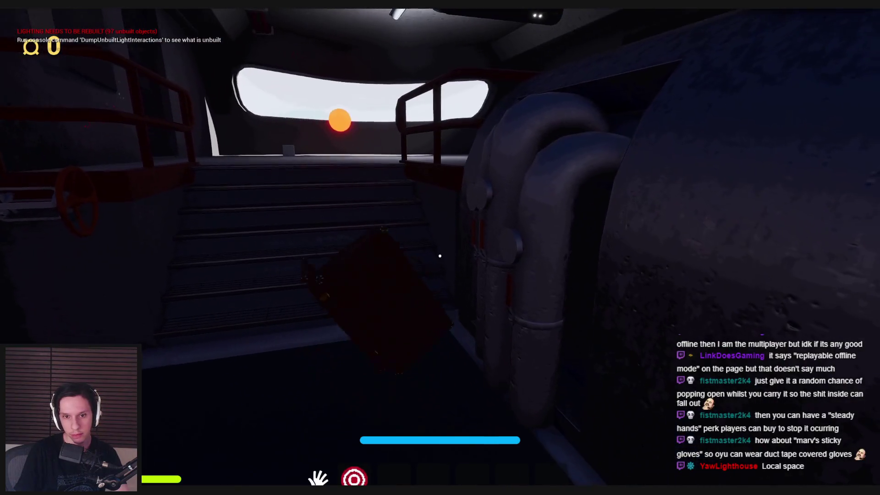
pyautogui.press('Escape')
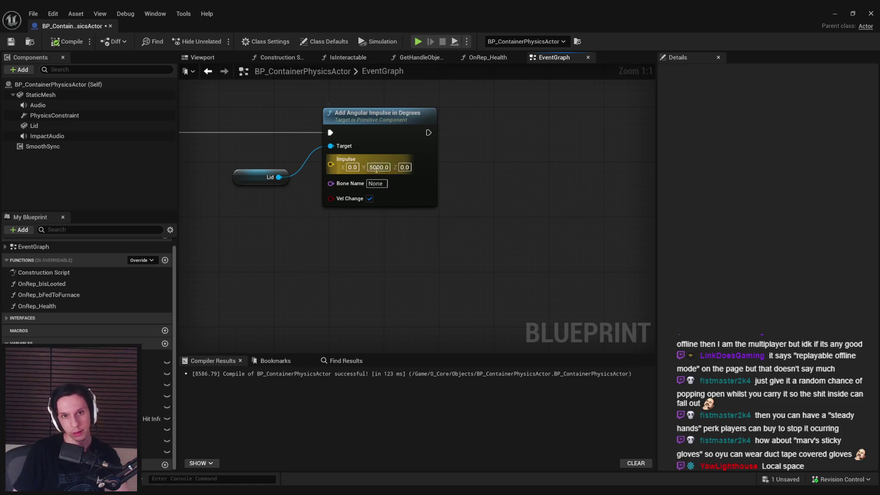
# Step: Wire a StaticMesh reference into the impulse Target in place of Lid, then launch play
pyautogui.moveTo(366, 272)
pyautogui.mouseDown()
pyautogui.moveTo(549, 317)
pyautogui.moveTo(462, 292)
pyautogui.mouseUp()
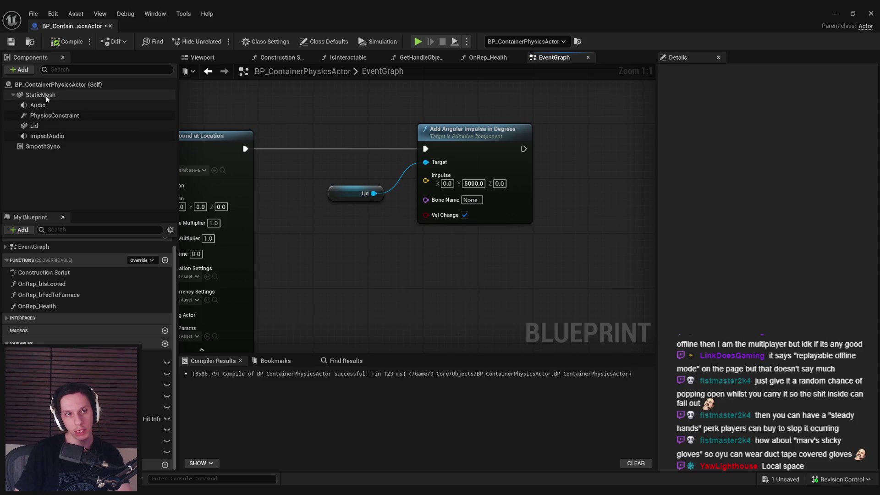
pyautogui.moveTo(47, 98)
pyautogui.mouseDown()
pyautogui.moveTo(316, 212)
pyautogui.moveTo(332, 218)
pyautogui.moveTo(352, 195)
pyautogui.mouseUp()
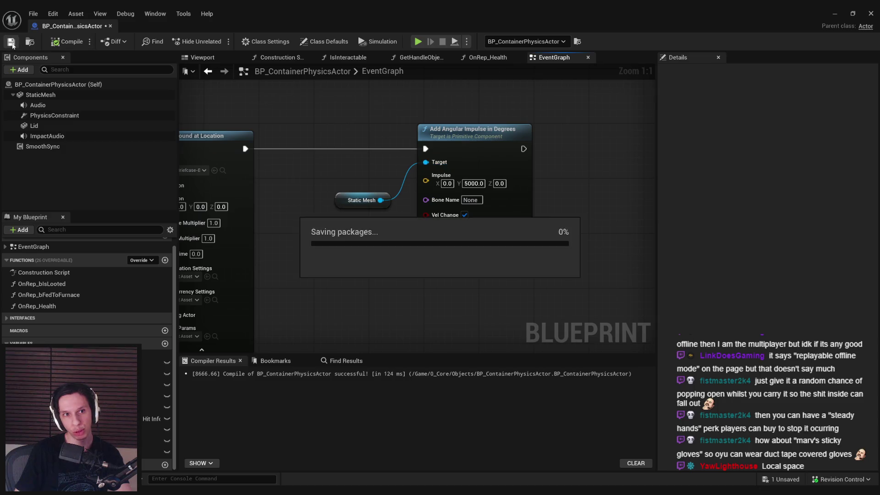
pyautogui.click(851, 11)
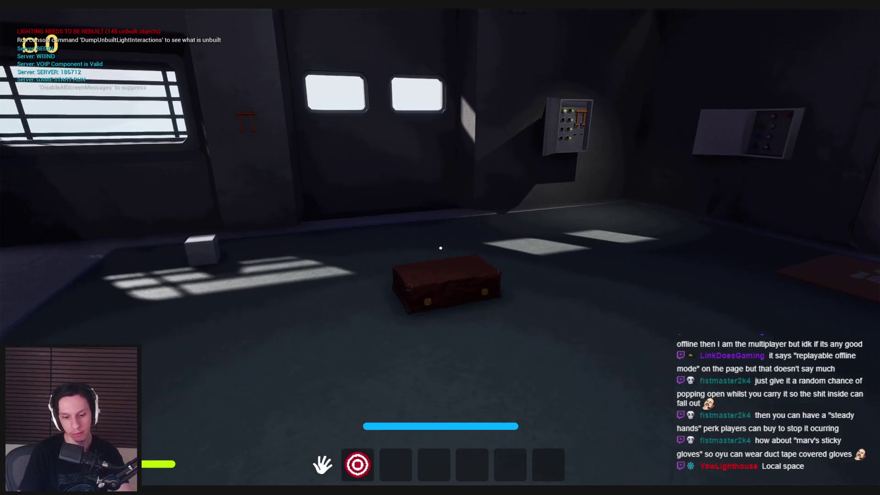
# Step: Carry and drop the briefcase several times near the door so its lid pops open
pyautogui.press('w')
pyautogui.click(441, 290)
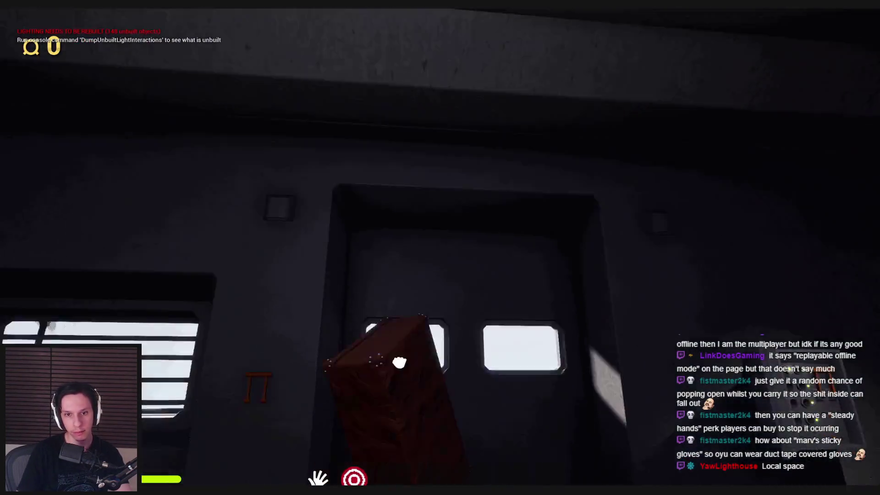
pyautogui.click(399, 363)
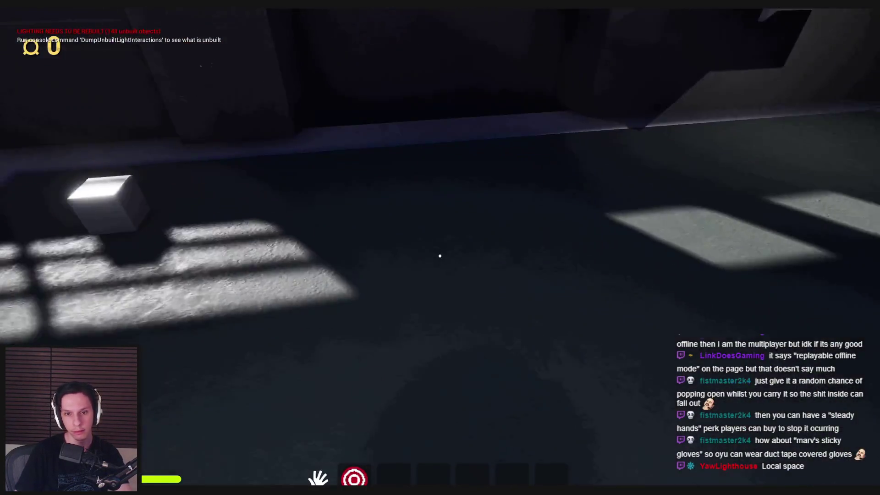
pyautogui.click(440, 251)
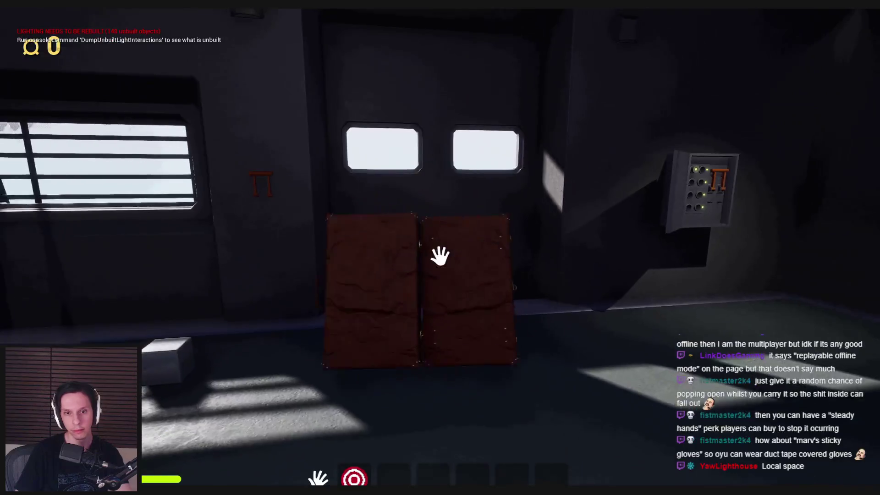
pyautogui.click(440, 252)
pyautogui.click(440, 256)
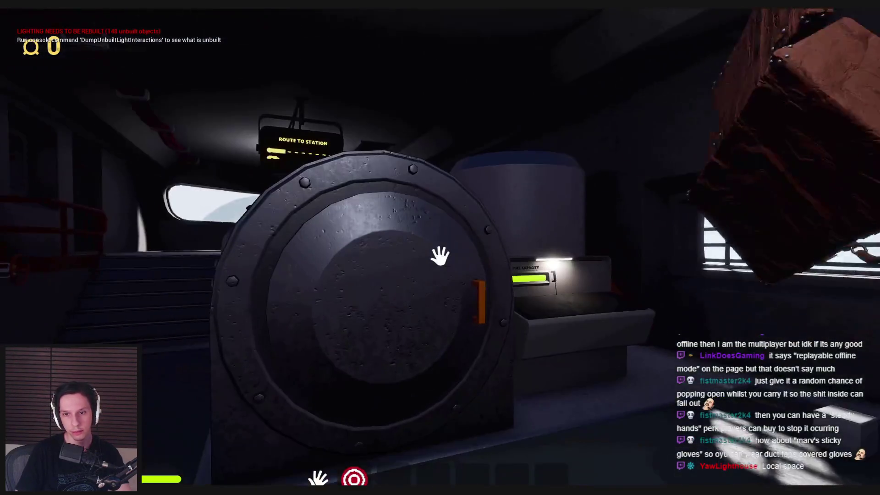
pyautogui.click(440, 256)
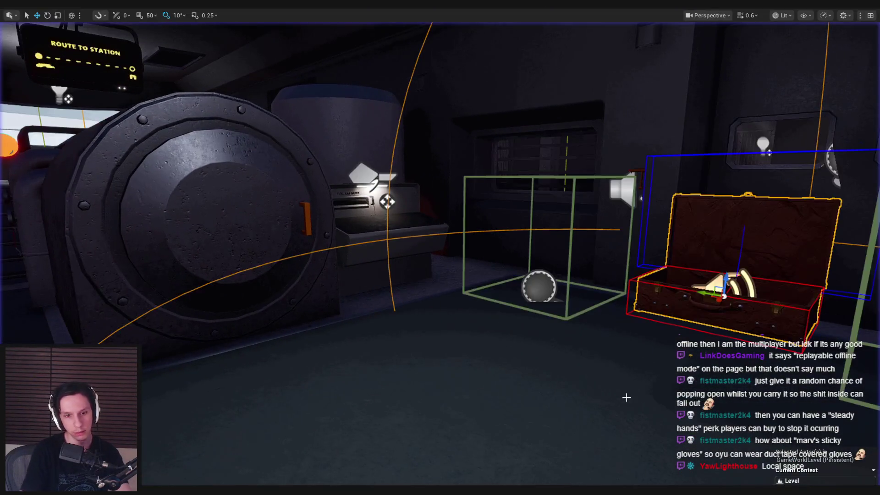
pyautogui.press('F8')
# Step: Carry the briefcase toward the window, drop it again by the wall, and restart play
pyautogui.click(440, 256)
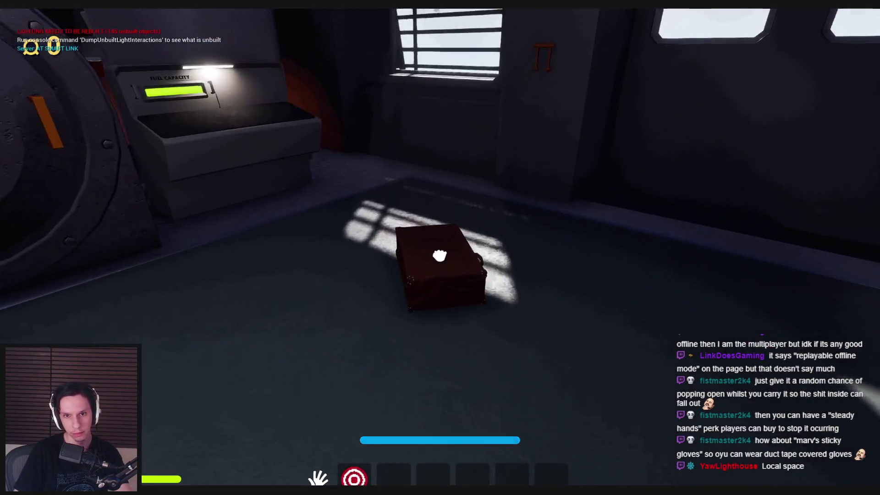
pyautogui.click(440, 256)
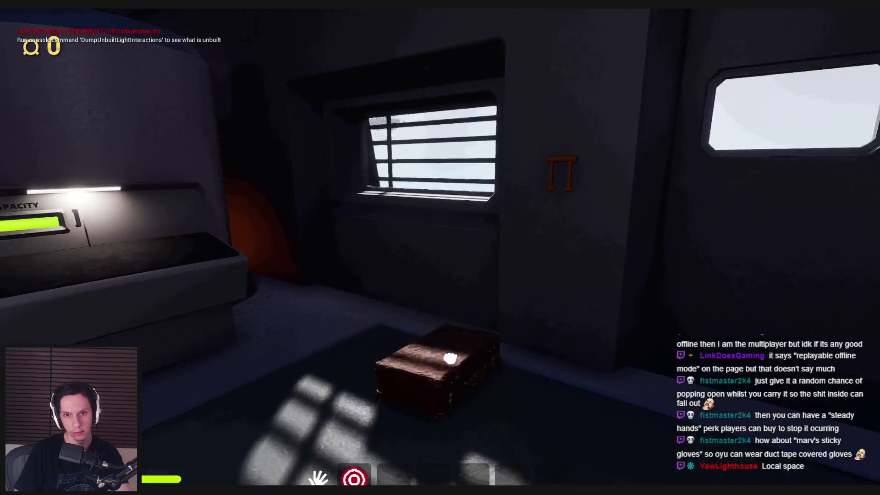
pyautogui.click(440, 256)
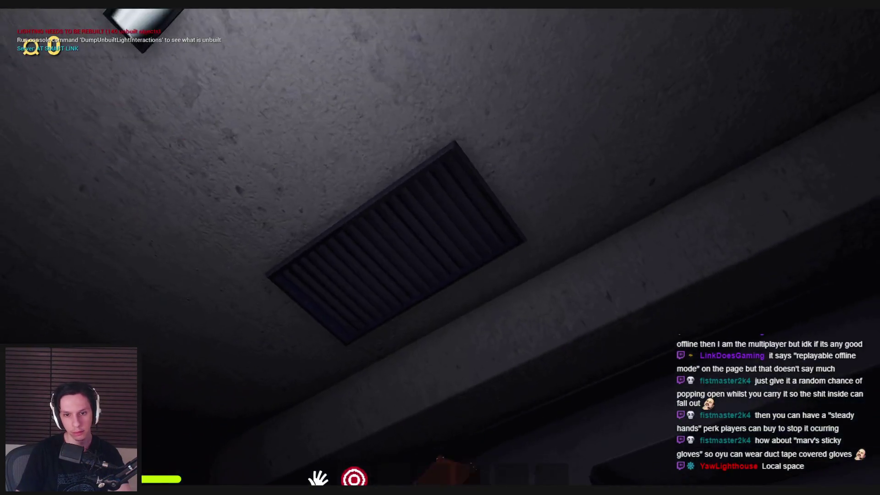
pyautogui.press('w')
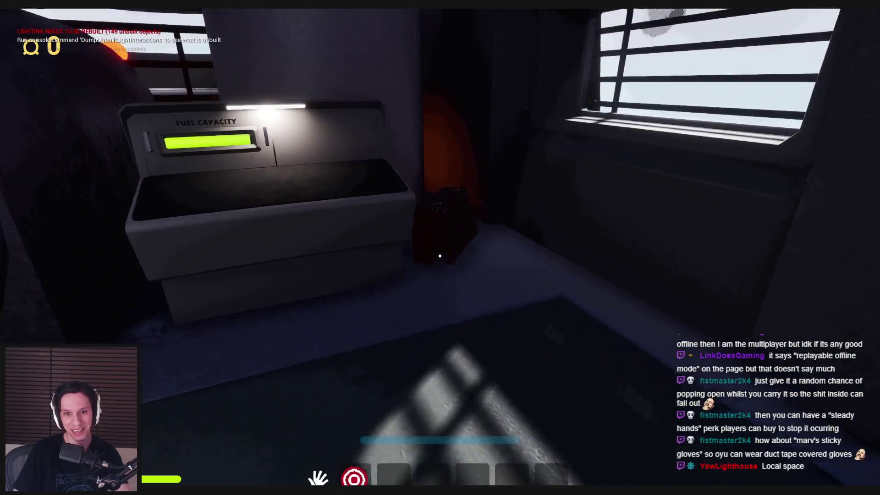
pyautogui.click(440, 256)
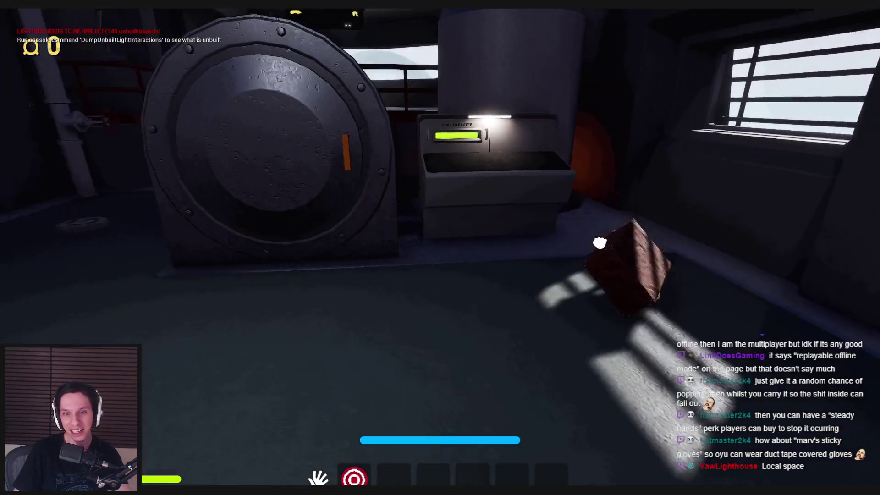
pyautogui.click(440, 256)
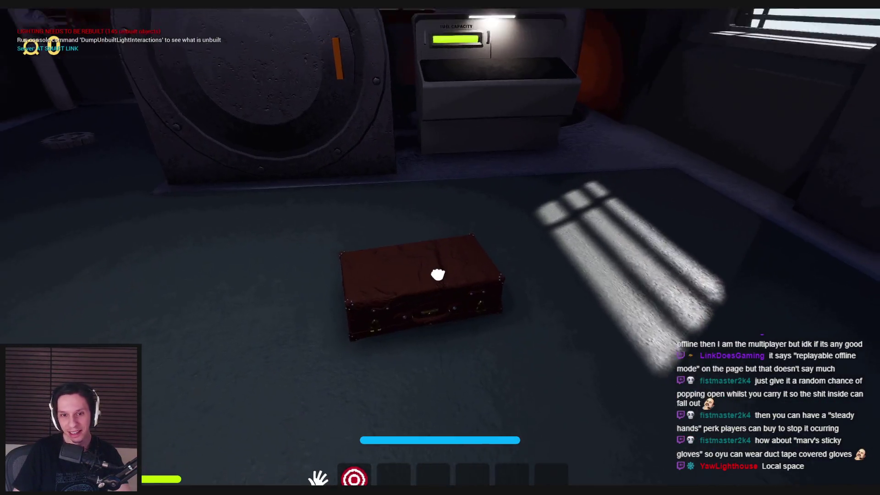
pyautogui.click(440, 256)
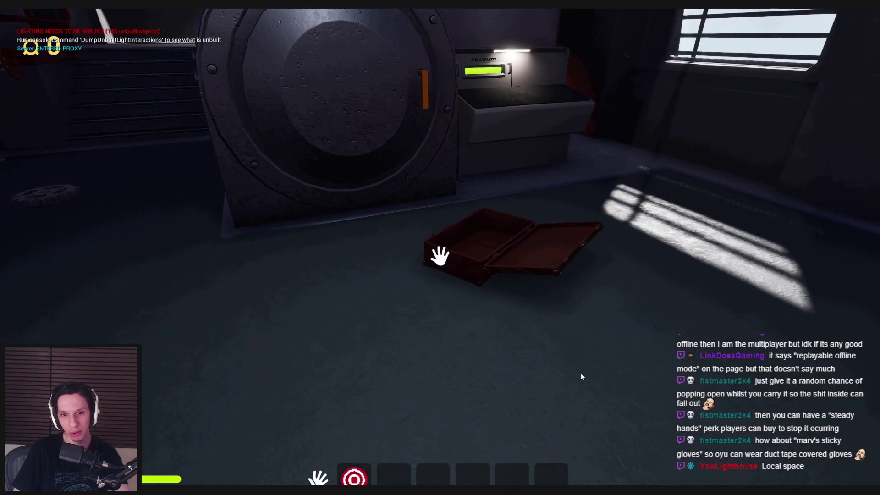
pyautogui.hotkey('alt', 'p')
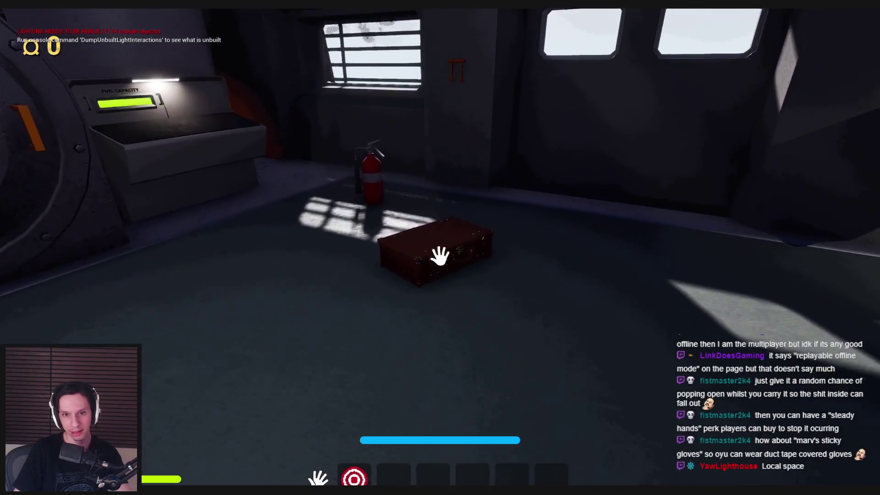
# Step: Drop the briefcase by the fire extinguisher, then carry it toward the vault door and throw it
pyautogui.click(440, 256)
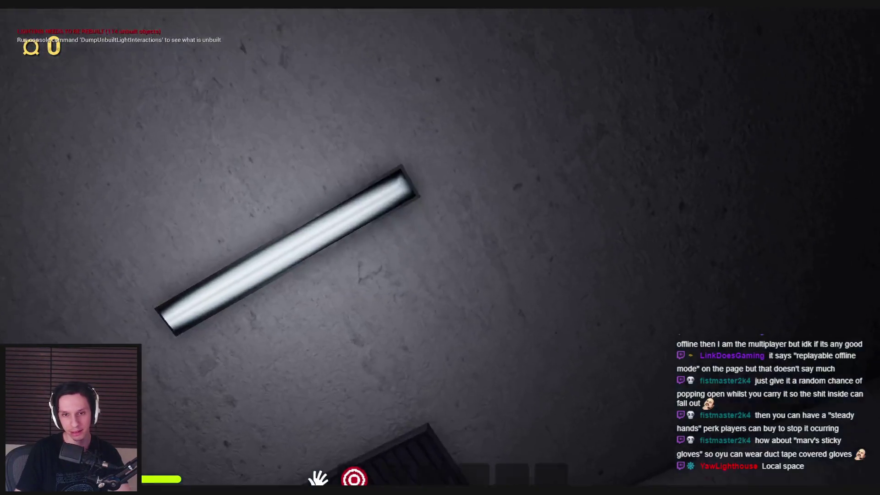
pyautogui.click(440, 256)
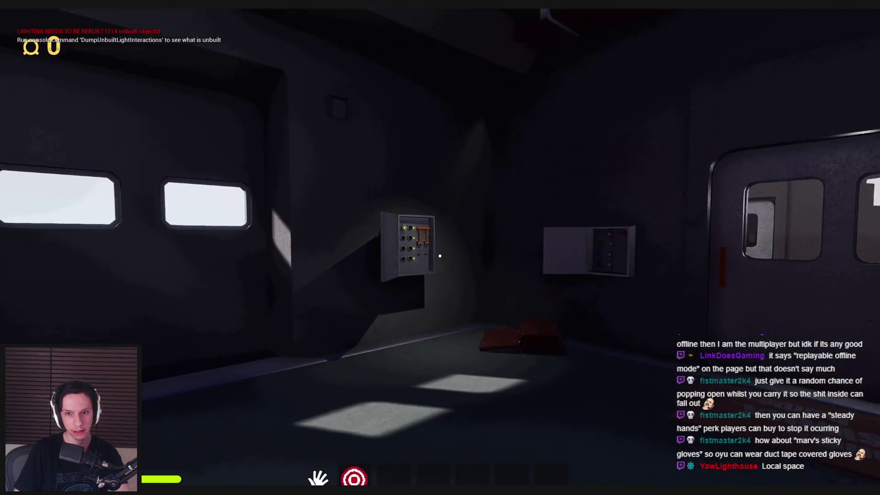
pyautogui.click(440, 256)
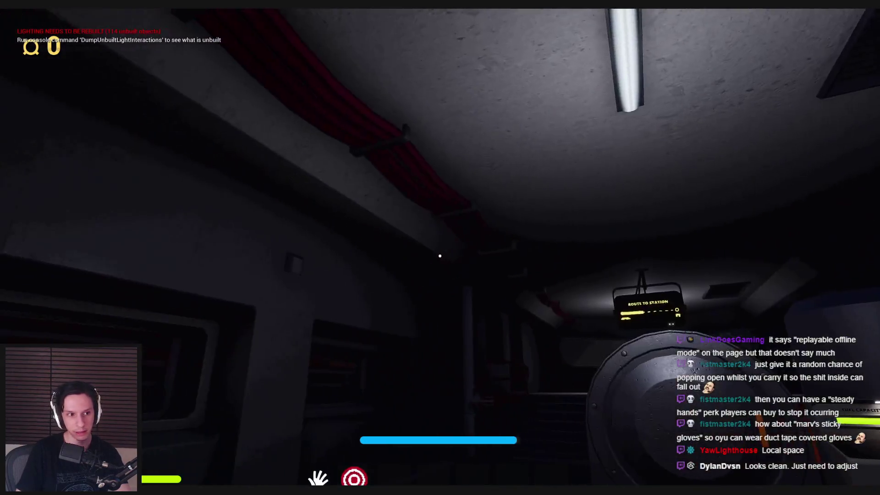
pyautogui.press('w')
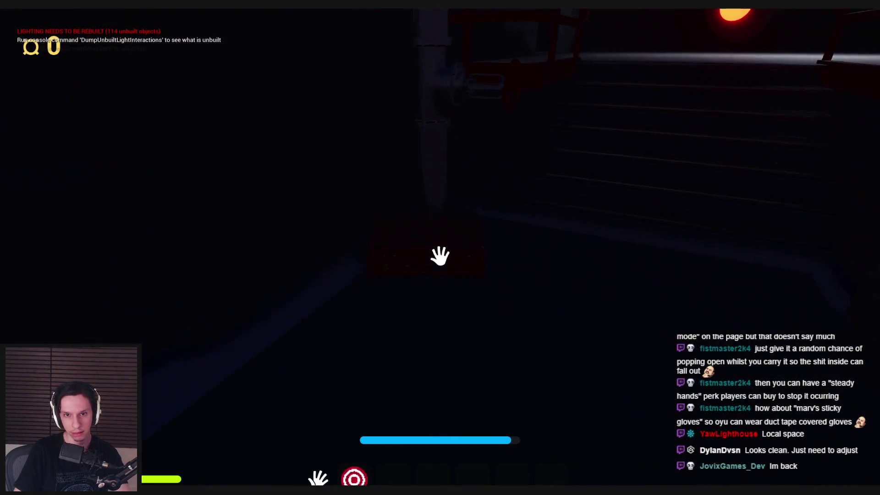
pyautogui.click(440, 256)
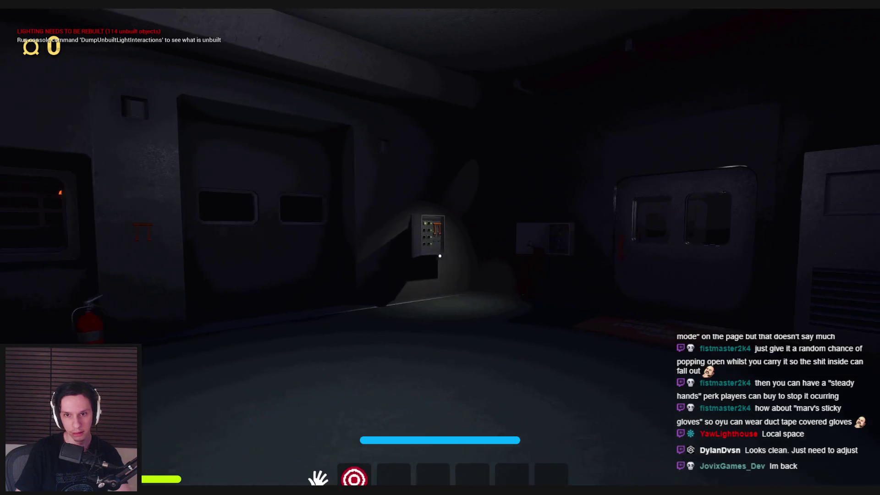
# Step: Interact with the red-lit gear panel, toss the briefcase into the air, and stop play
pyautogui.press('w')
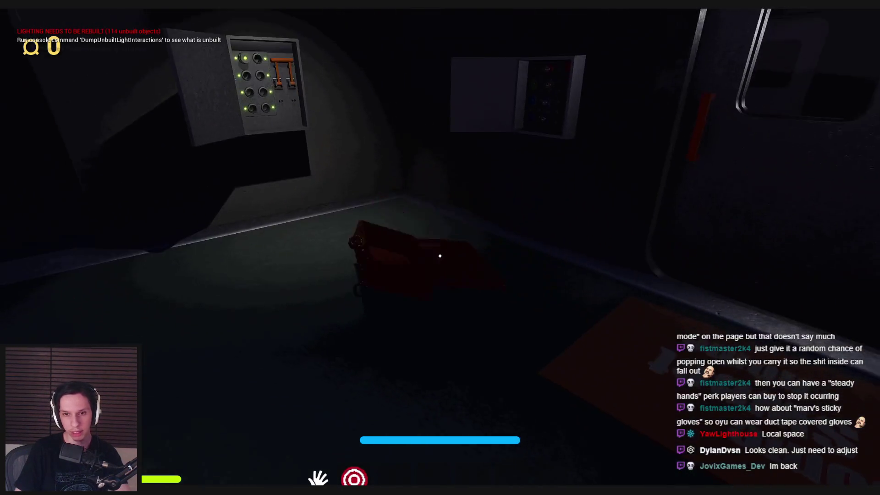
pyautogui.press('w')
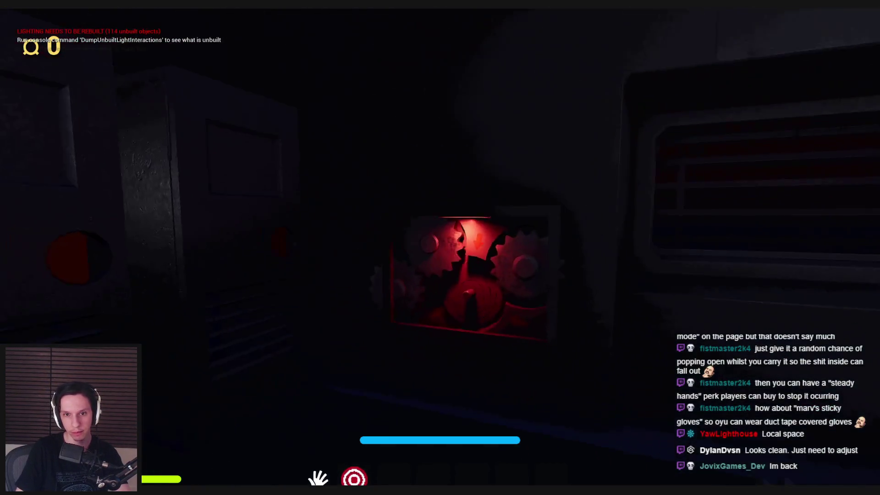
pyautogui.click(440, 248)
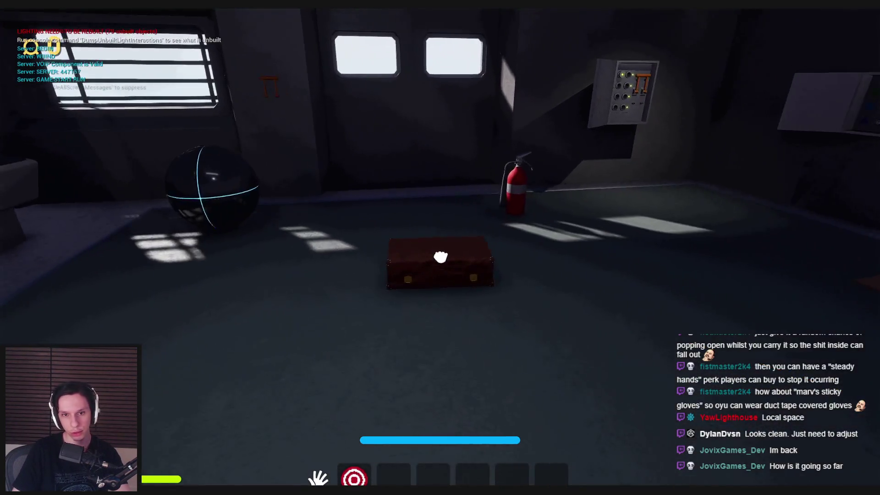
pyautogui.click(439, 255)
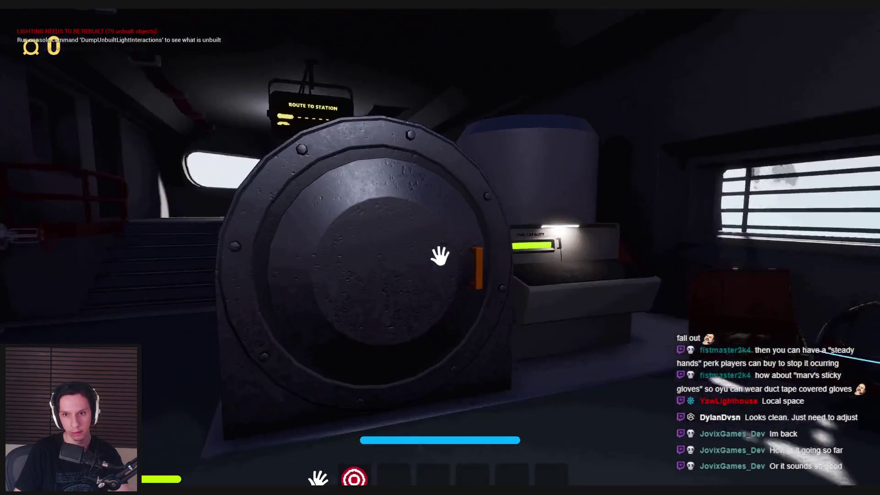
pyautogui.press('Escape')
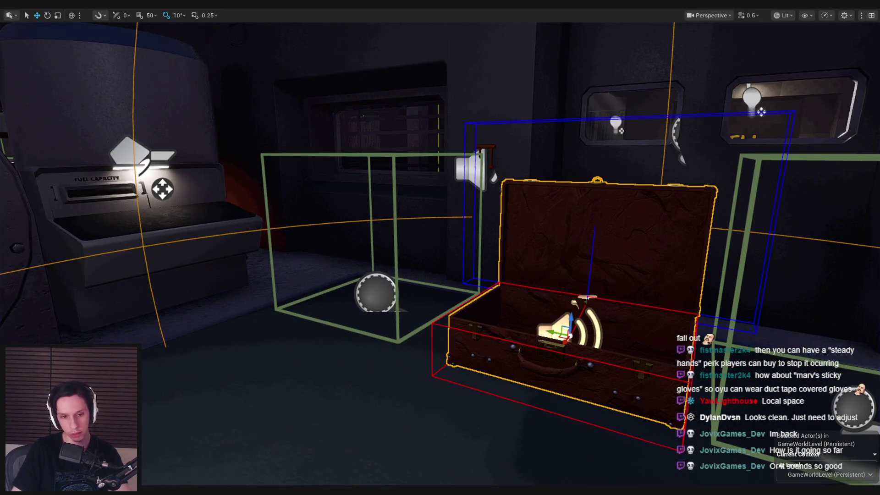
# Step: Add a Spawn Sound Attached node off Get Actor Location using the briefcase sound cue
pyautogui.scroll(-4, 334, 155)
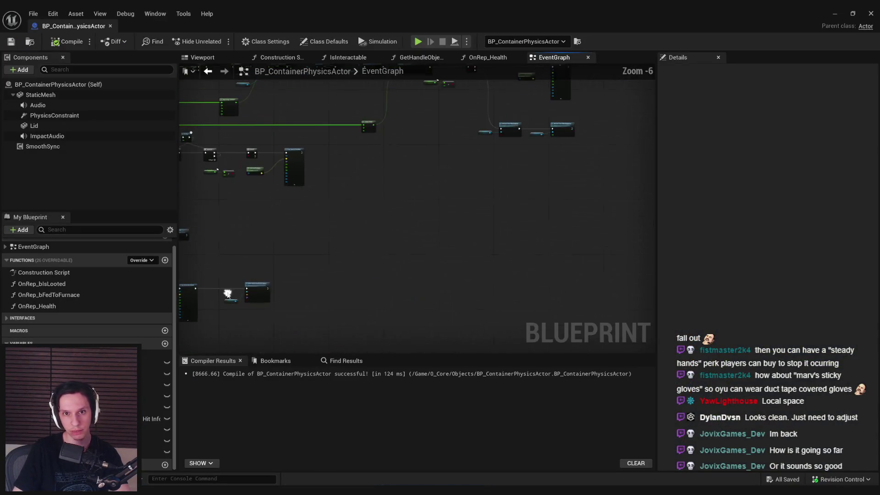
pyautogui.scroll(3, 505, 170)
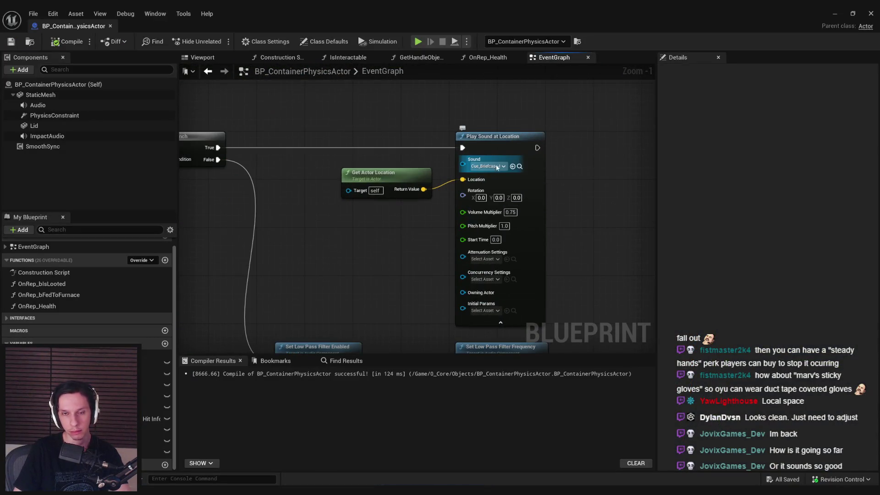
pyautogui.moveTo(404, 201); pyautogui.dragTo(384, 245)
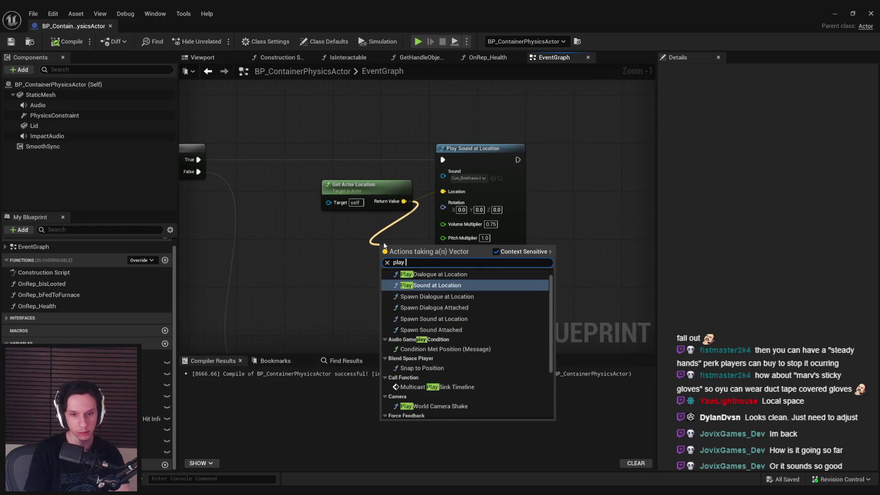
pyautogui.click(431, 282)
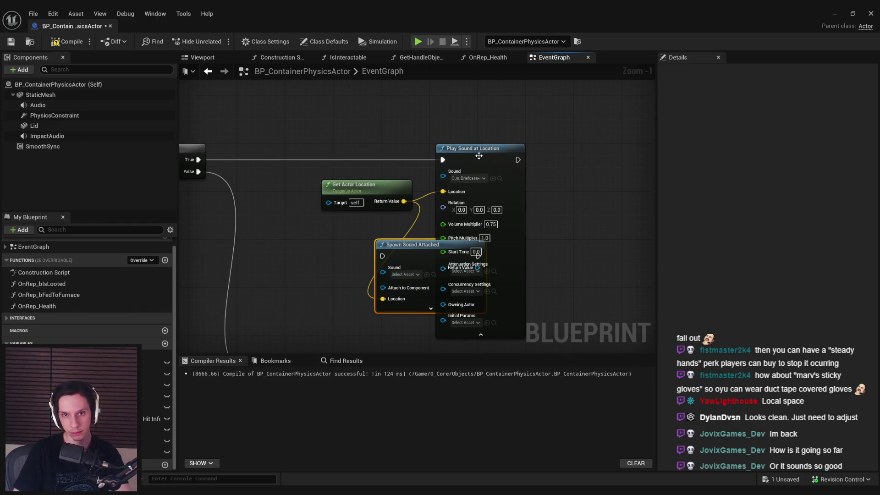
pyautogui.click(393, 274)
pyautogui.write('brief')
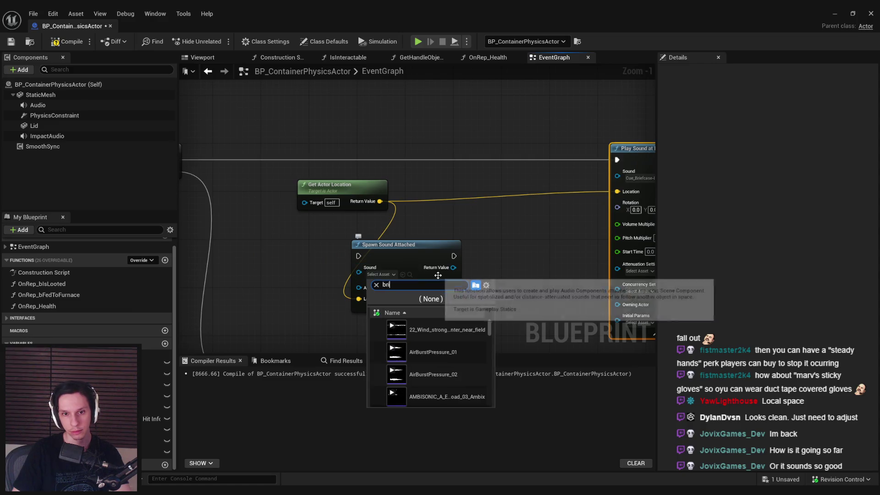
pyautogui.scroll(-2, 458, 350)
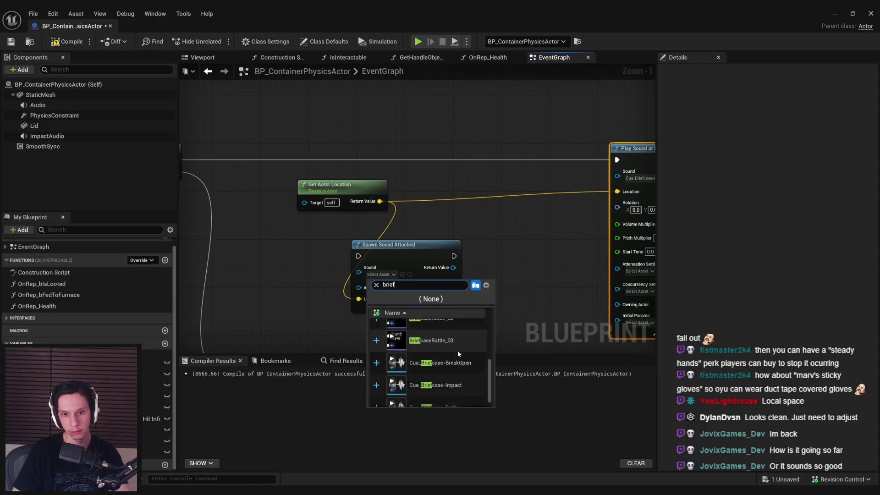
pyautogui.click(458, 353)
pyautogui.moveTo(417, 242)
pyautogui.mouseDown()
pyautogui.moveTo(471, 152)
pyautogui.moveTo(200, 160)
pyautogui.moveTo(262, 158)
pyautogui.mouseUp()
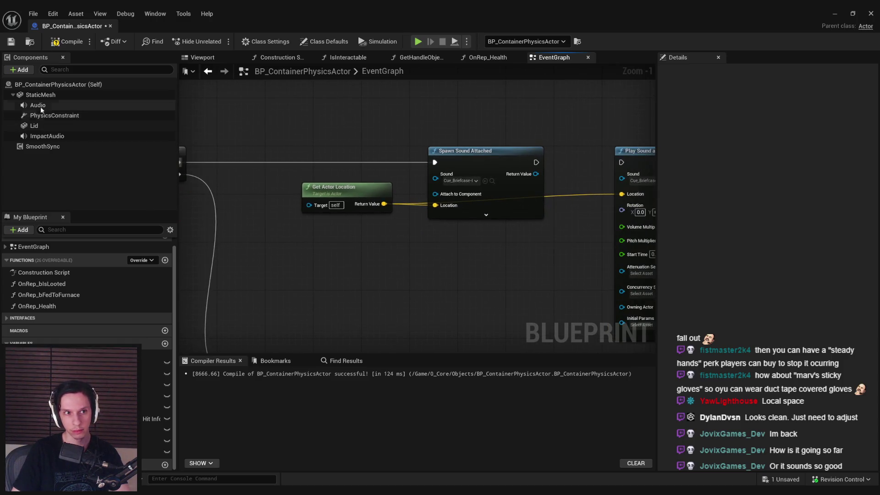
# Step: Add a StaticMesh reference, then delete it with Spawn Sound Attached and pull Play Sound at Location left
pyautogui.moveTo(40, 95)
pyautogui.mouseDown()
pyautogui.moveTo(372, 243)
pyautogui.moveTo(411, 246)
pyautogui.moveTo(376, 250)
pyautogui.moveTo(322, 218)
pyautogui.mouseUp()
pyautogui.click(322, 218)
pyautogui.click(328, 192)
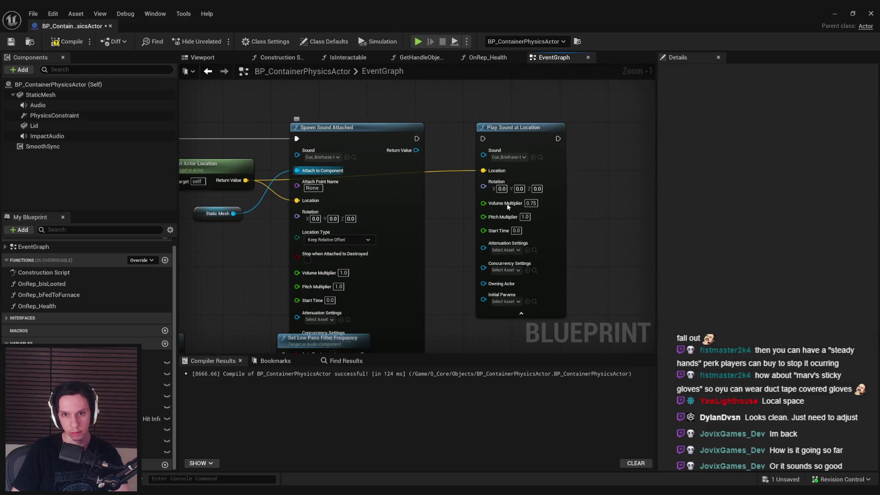
pyautogui.scroll(-2, 419, 132)
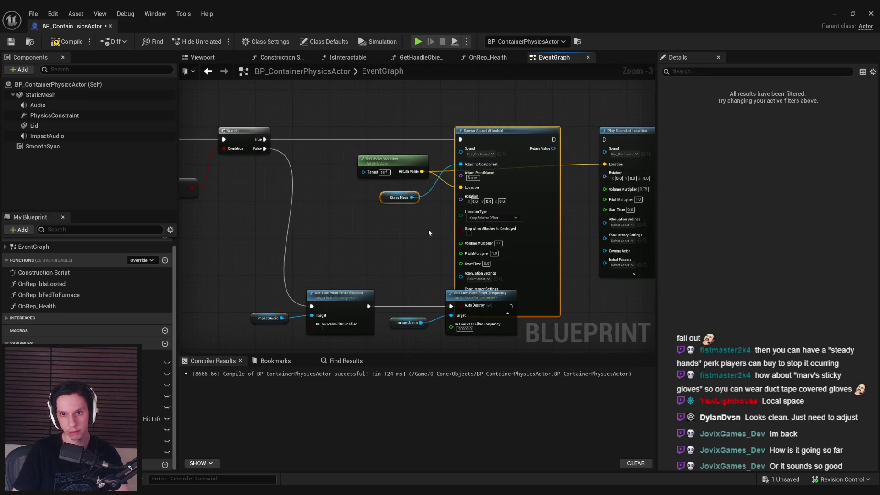
pyautogui.press('Delete')
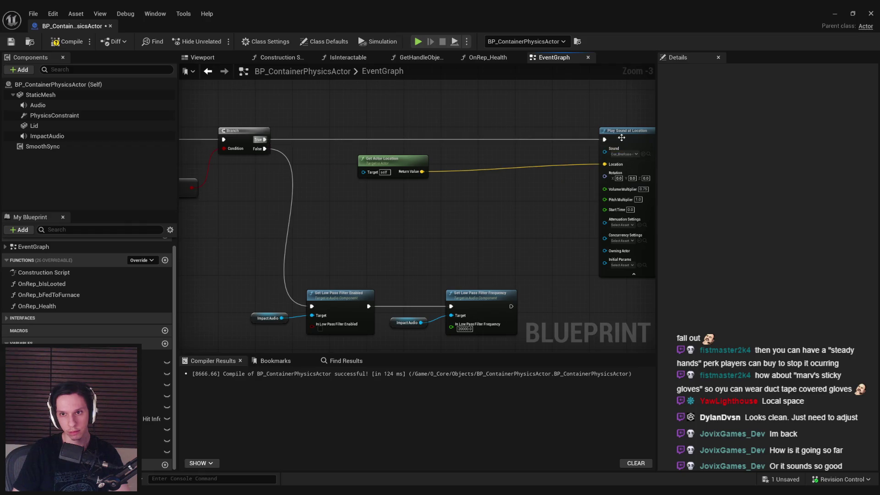
pyautogui.moveTo(621, 138); pyautogui.dragTo(481, 138)
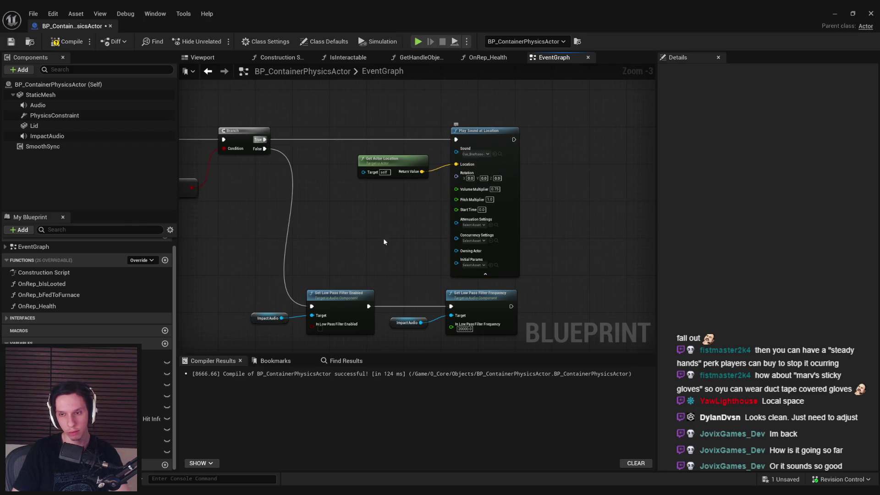
pyautogui.scroll(-3, 384, 241)
pyautogui.scroll(3, 469, 216)
# Step: Paste the Spawn Sound Attached nodes back and delete Play Sound at Location and Get Actor Location
pyautogui.scroll(-2, 586, 215)
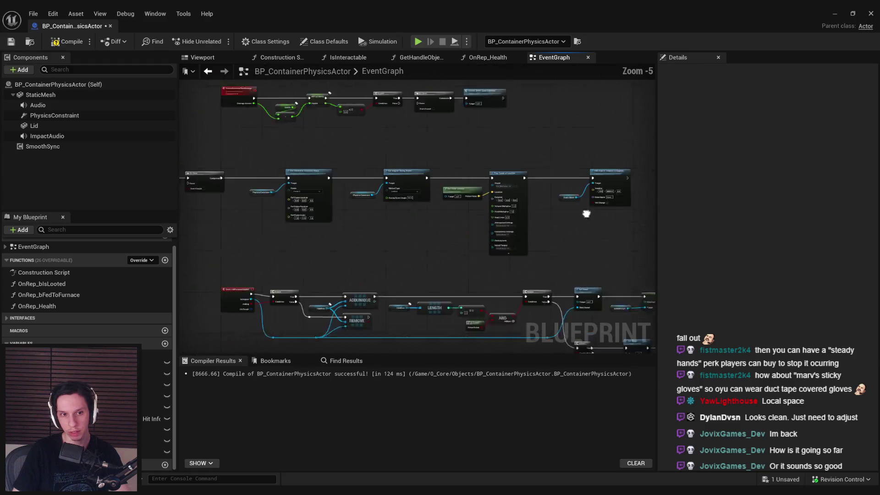
pyautogui.scroll(2, 498, 198)
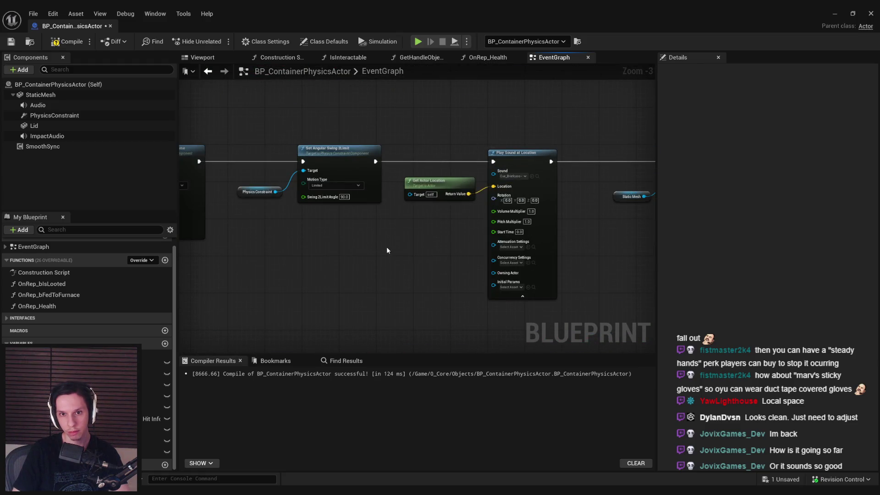
pyautogui.hotkey('ctrl', 'v')
pyautogui.moveTo(445, 214); pyautogui.dragTo(404, 213)
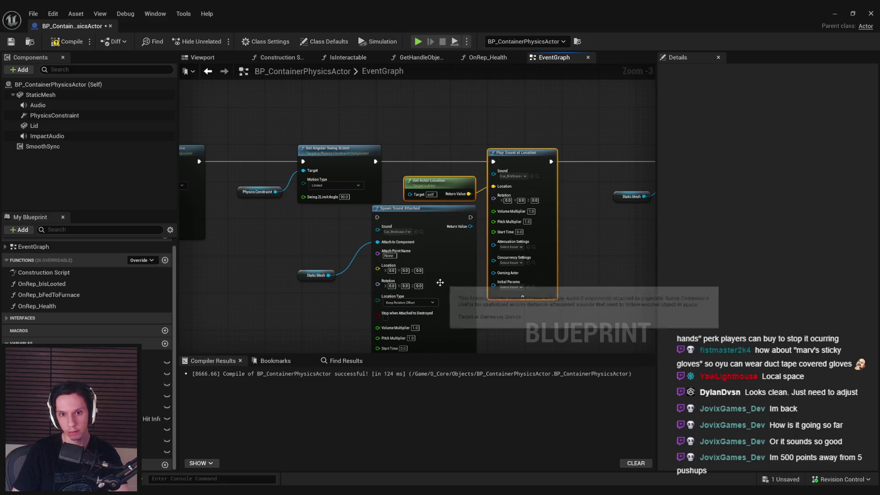
pyautogui.moveTo(440, 282); pyautogui.dragTo(438, 247)
pyautogui.moveTo(412, 311); pyautogui.dragTo(405, 280)
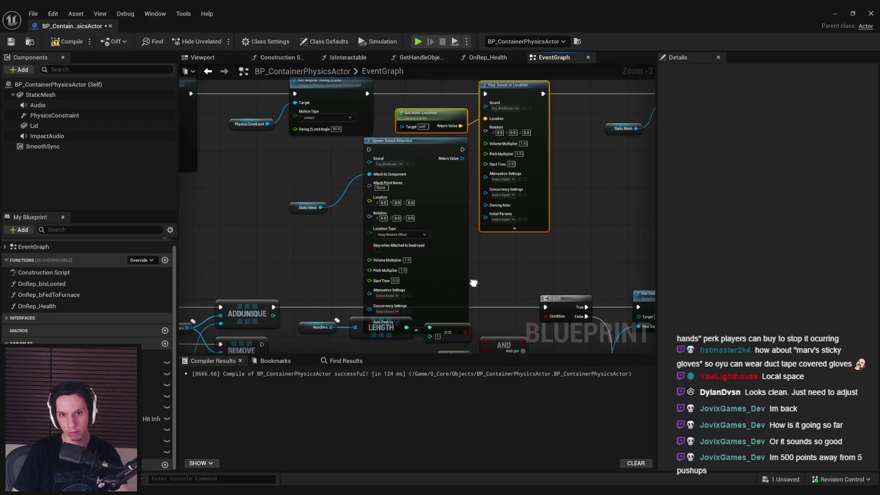
pyautogui.press('Delete')
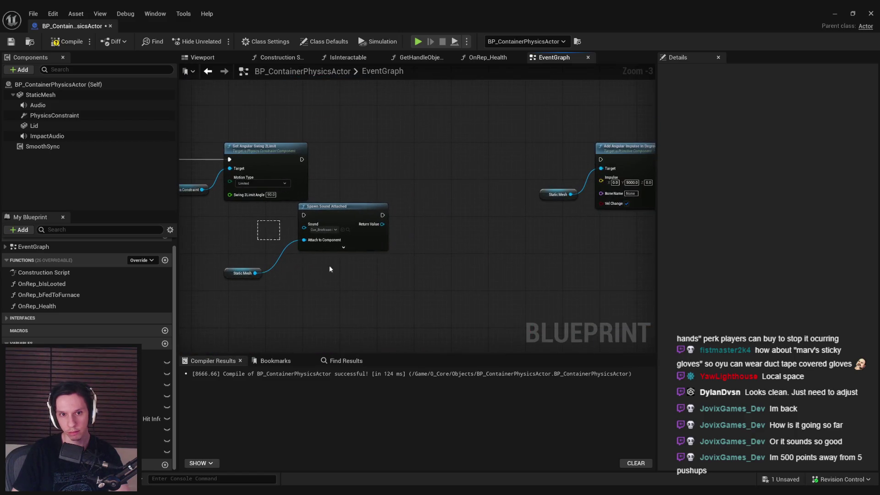
# Step: Chain Spawn Sound Attached between Set Angular Swing 2 Limit and Add Angular Impulse, then save
pyautogui.moveTo(279, 225); pyautogui.dragTo(215, 280)
pyautogui.moveTo(330, 206); pyautogui.dragTo(402, 151)
pyautogui.click(420, 192)
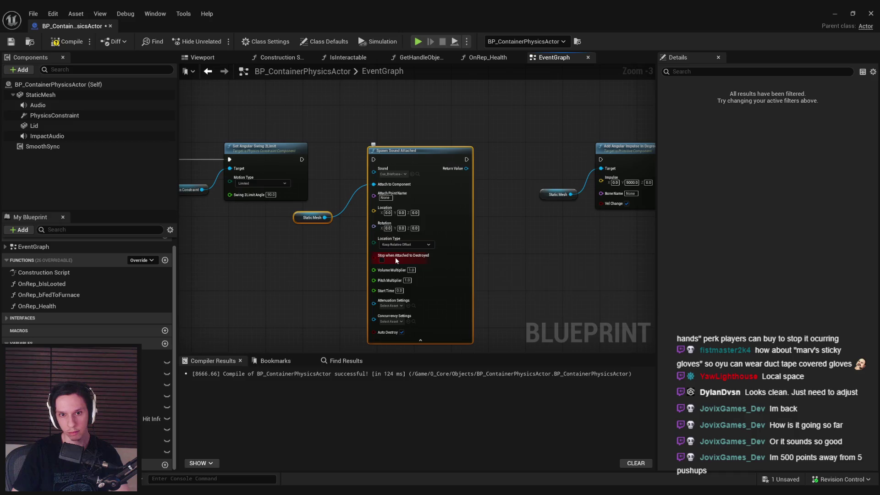
pyautogui.click(420, 340)
pyautogui.moveTo(374, 159); pyautogui.dragTo(301, 159)
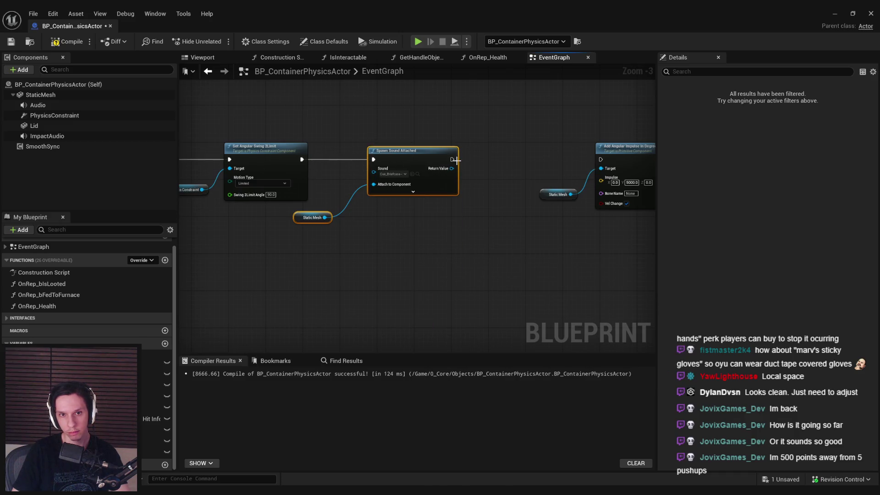
pyautogui.moveTo(456, 160); pyautogui.dragTo(600, 159)
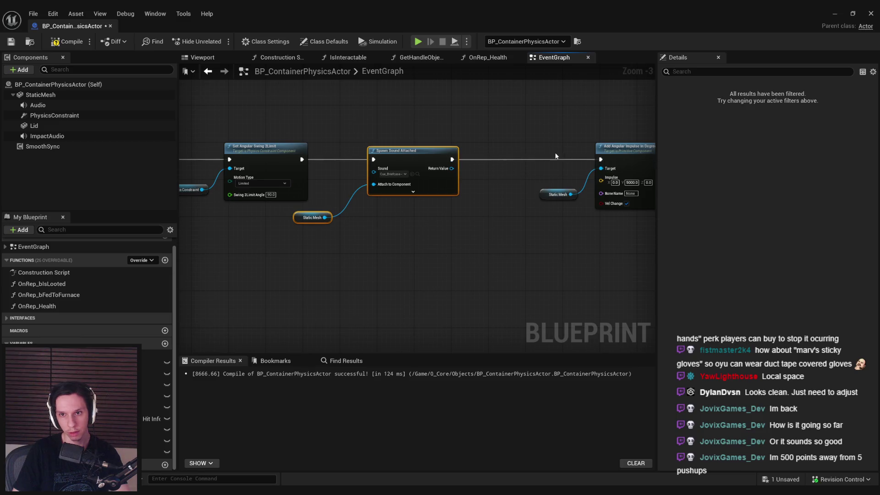
pyautogui.click(19, 41)
# Step: Minimize the Blueprint, start Play In Editor, and grab and carry the briefcase
pyautogui.click(834, 14)
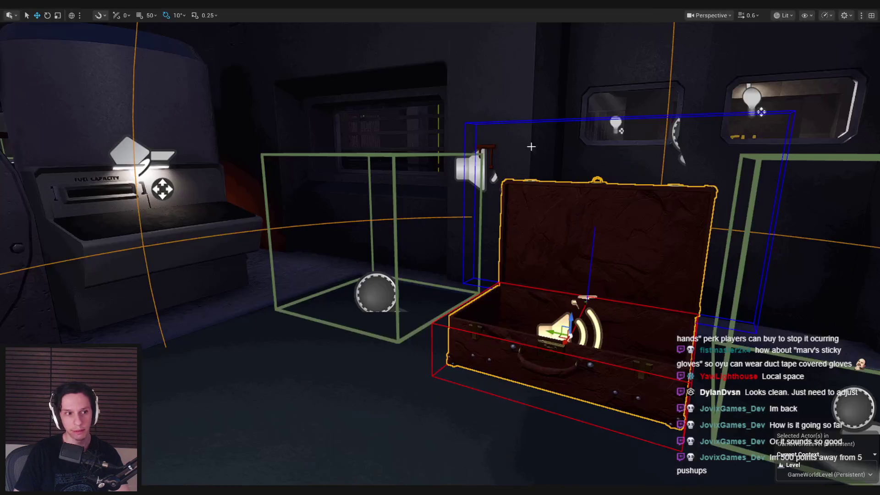
pyautogui.scroll(-5, 527, 147)
pyautogui.hotkey('alt', 'p')
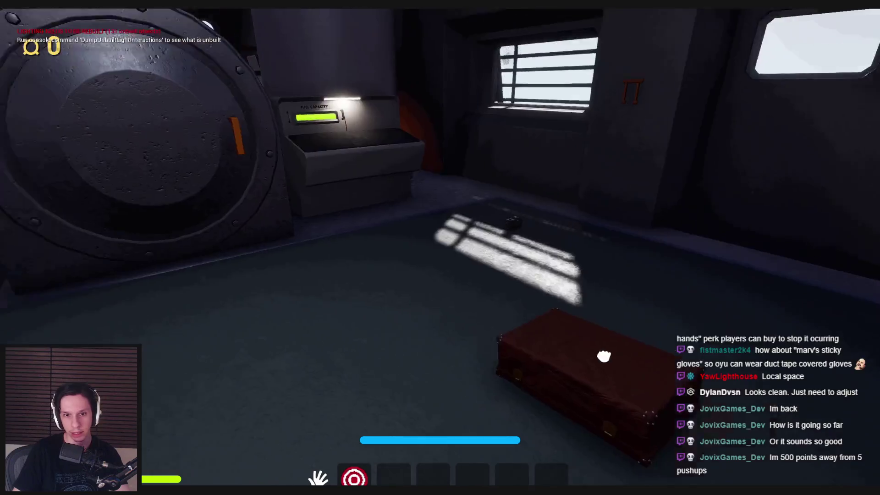
pyautogui.click(439, 256)
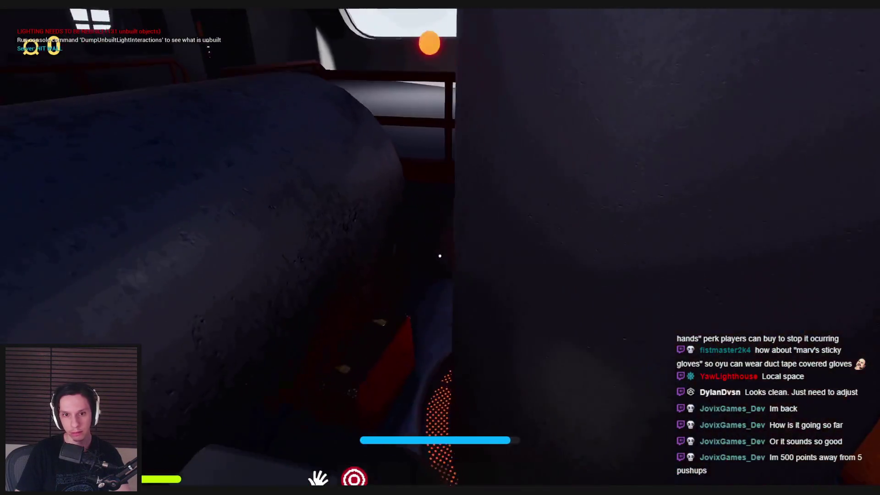
pyautogui.click(440, 251)
pyautogui.moveTo(429, 372); pyautogui.dragTo(440, 256)
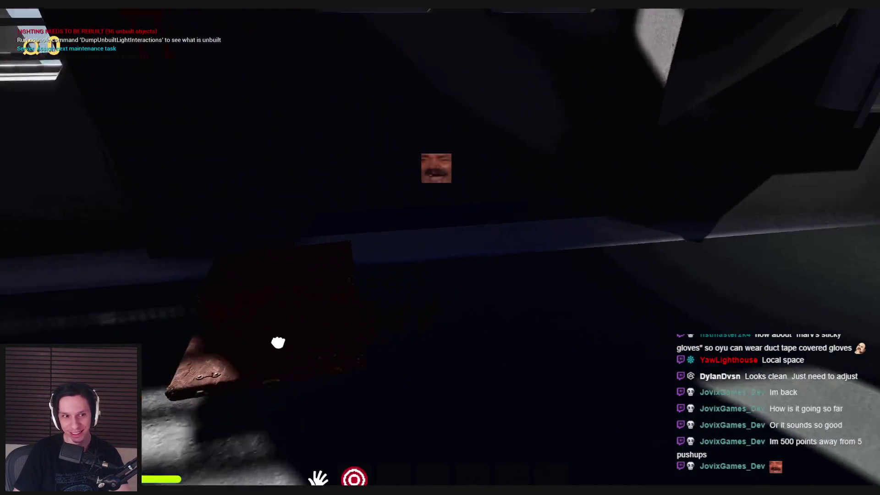
# Step: Fix the fuse box, open the door marked 1, then stop the play session
pyautogui.press('w')
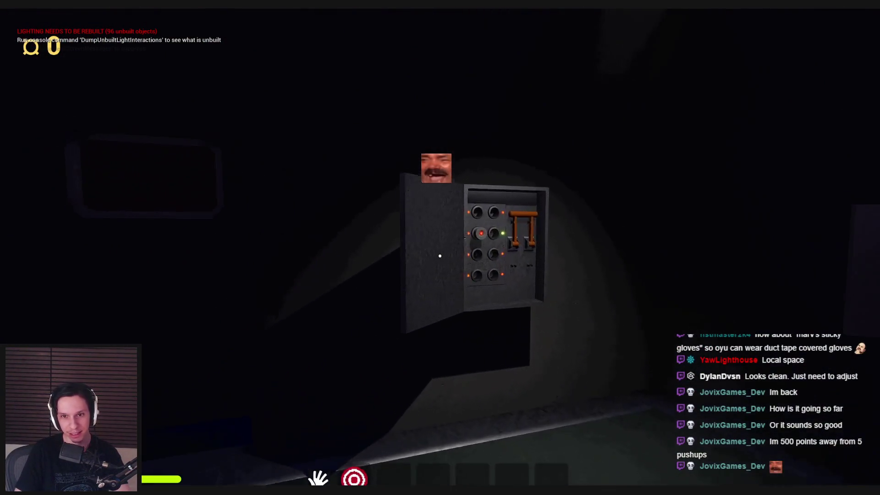
pyautogui.click(439, 256)
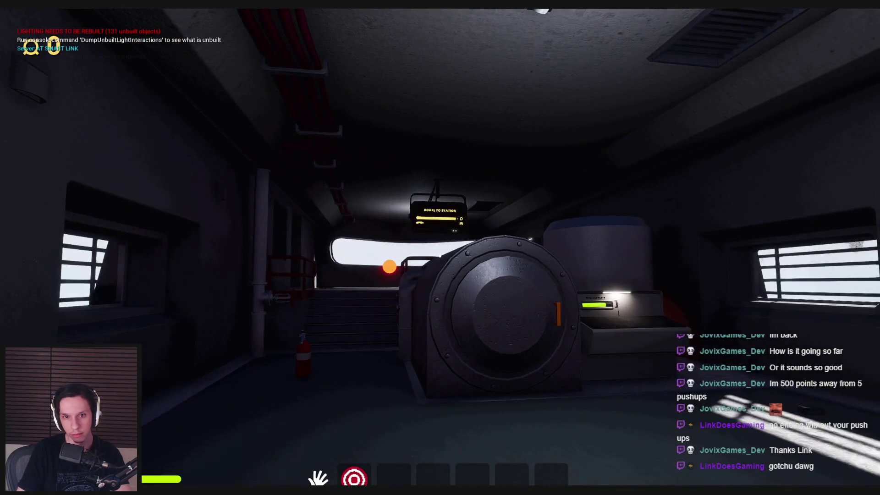
pyautogui.press('w')
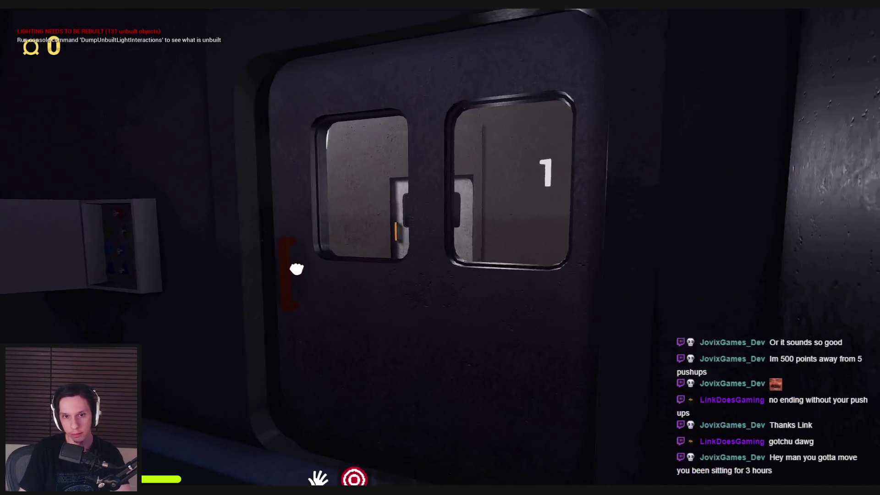
pyautogui.click(297, 269)
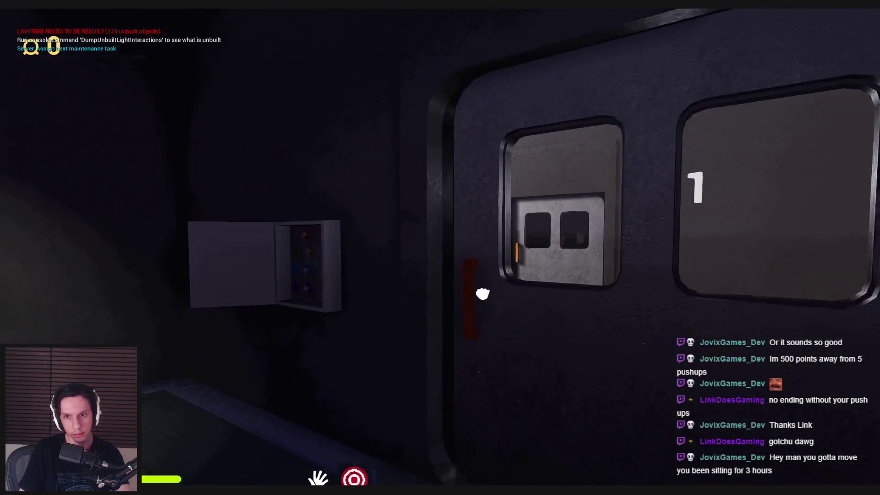
pyautogui.press('w')
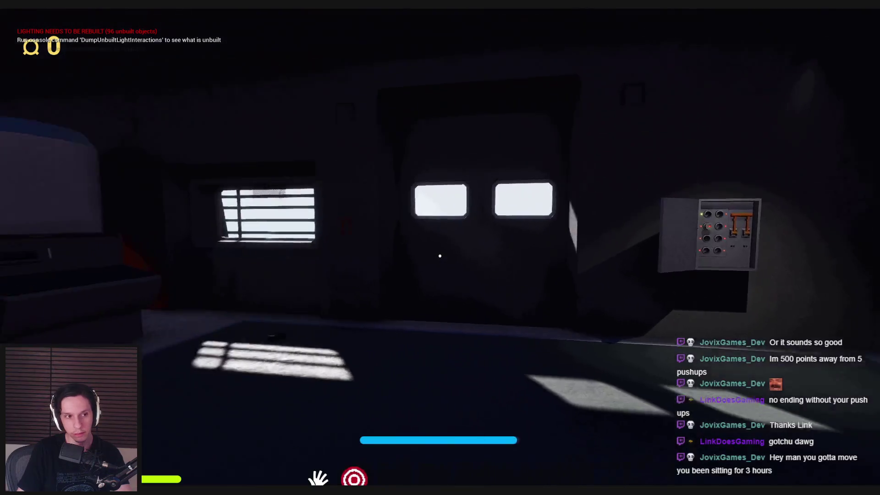
pyautogui.press('Escape')
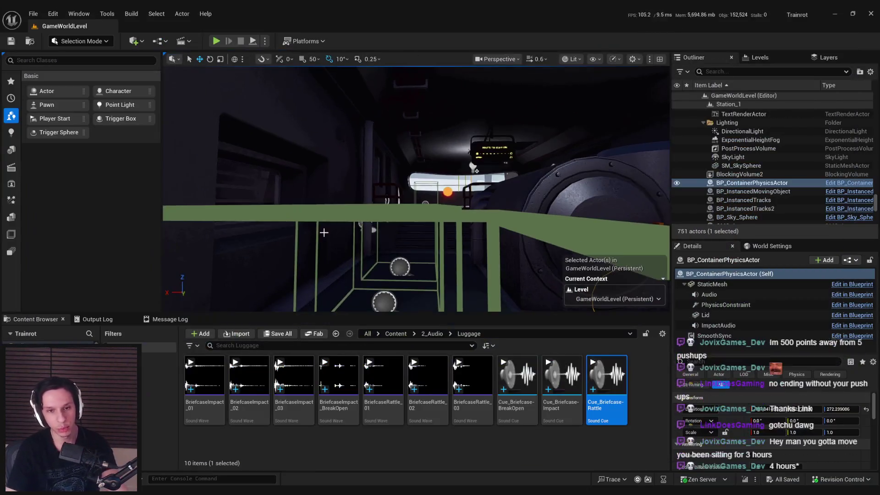
# Step: Move the viewport camera toward the round machine, with the 2_Audio/Luggage briefcase sounds listed
pyautogui.moveTo(323, 232); pyautogui.dragTo(372, 232)
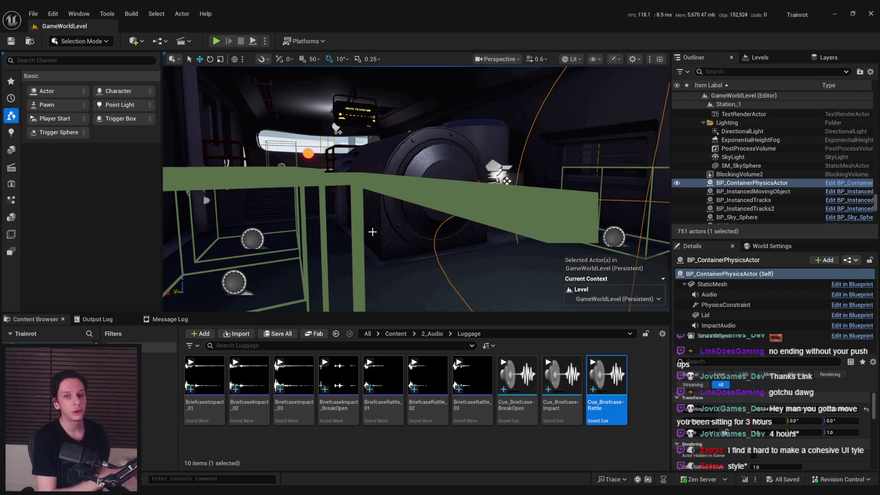
pyautogui.moveTo(372, 232); pyautogui.dragTo(434, 182)
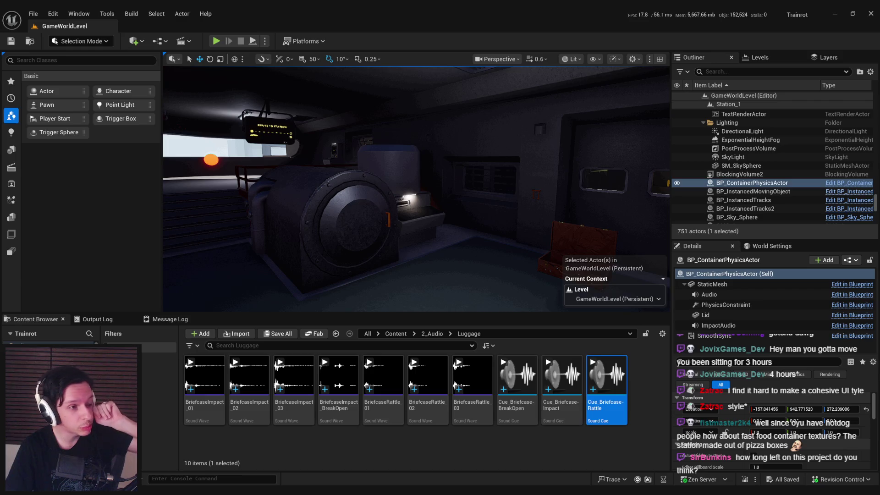
pyautogui.moveTo(379, 188); pyautogui.dragTo(388, 187)
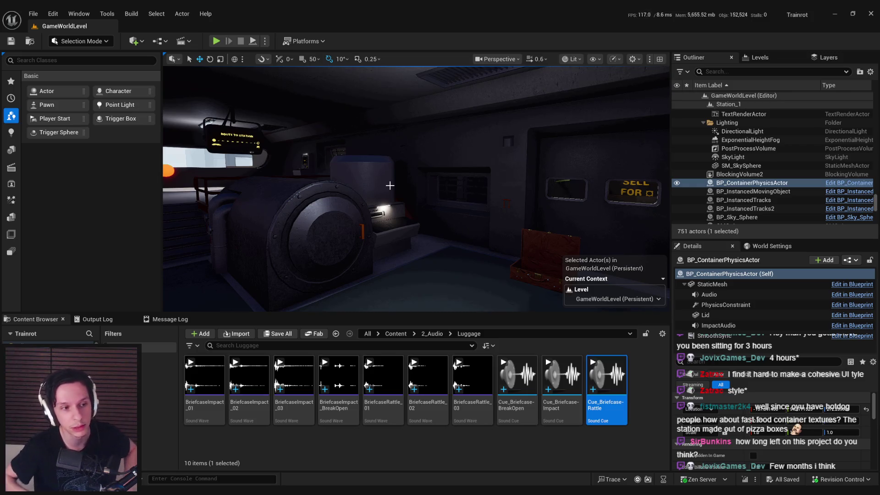
pyautogui.moveTo(390, 186); pyautogui.dragTo(437, 191)
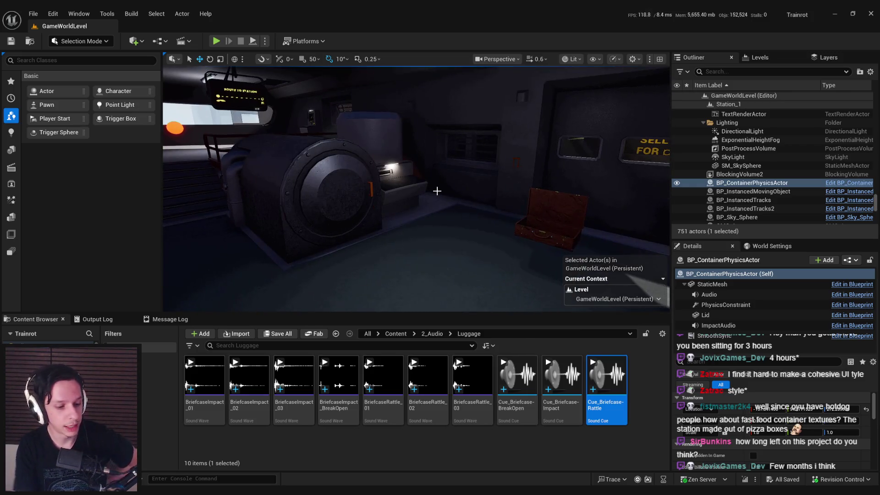
pyautogui.press('f')
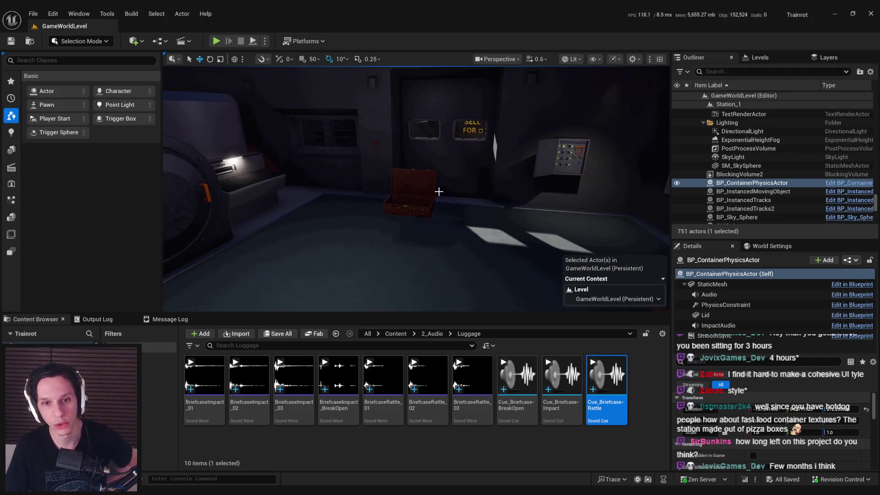
pyautogui.click(259, 457)
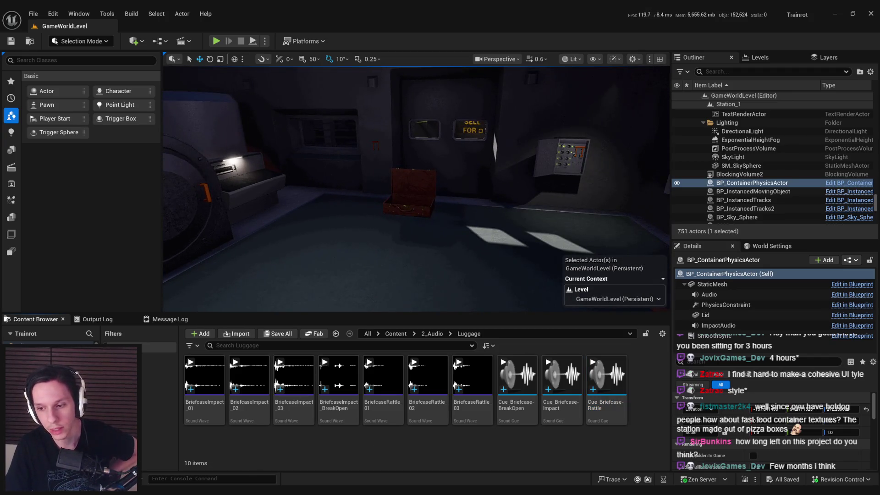